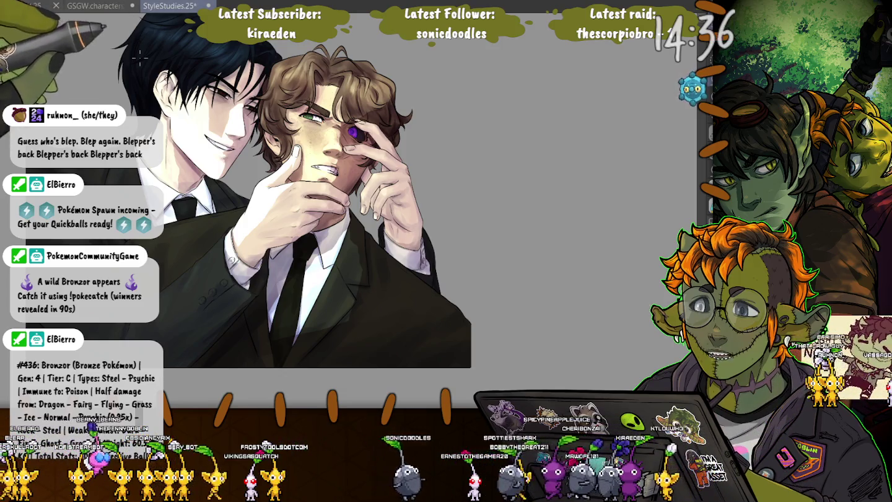
# Lasso the top of the brown-haired man's hair, redraw the selection once, then deselect.
pyautogui.scroll(2, 287, 148)
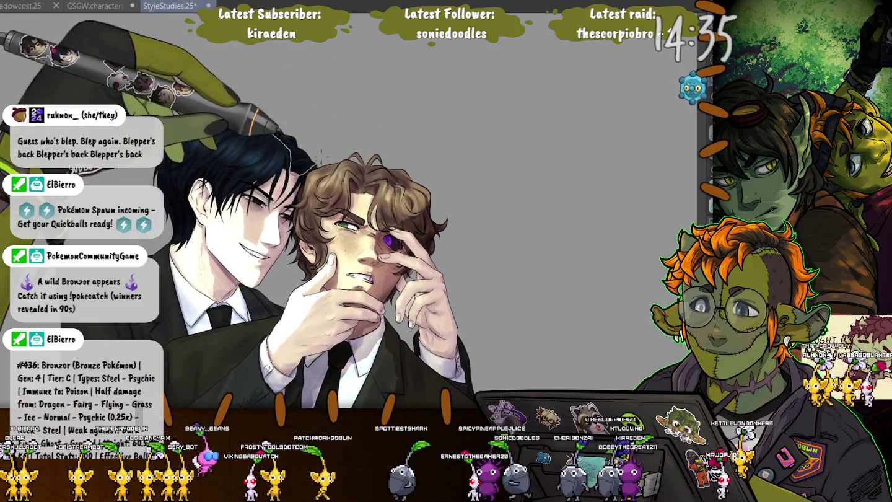
pyautogui.moveTo(287, 148); pyautogui.dragTo(238, 113)
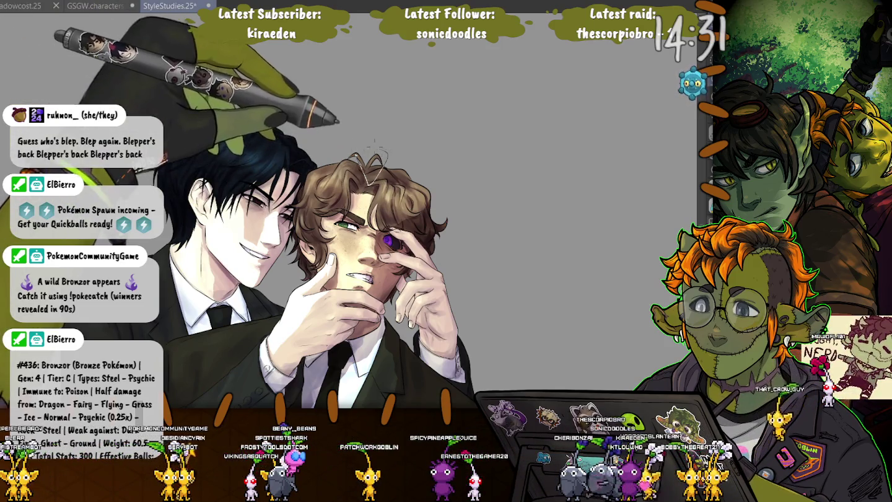
pyautogui.moveTo(355, 148); pyautogui.dragTo(387, 162)
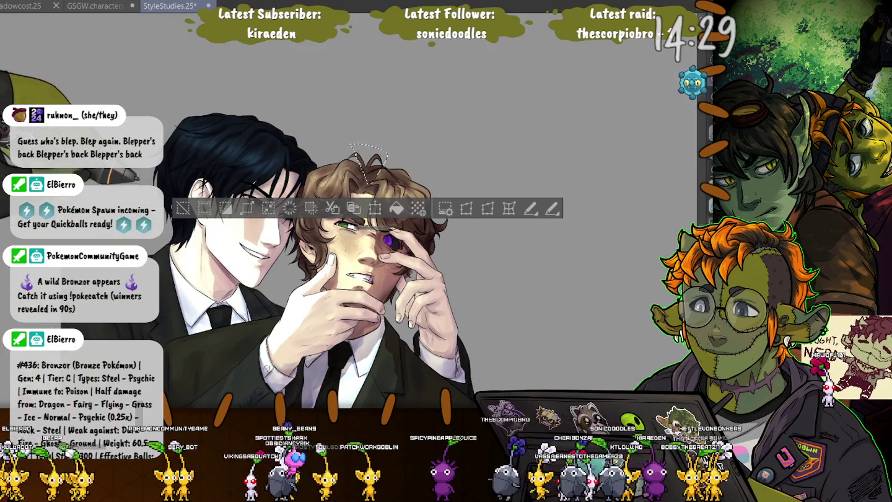
pyautogui.hotkey('ctrl', 'd')
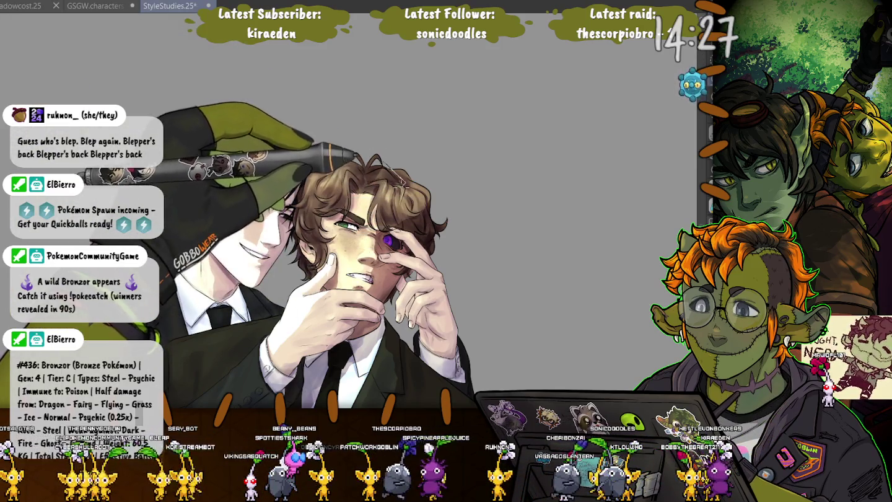
pyautogui.moveTo(396, 205); pyautogui.dragTo(386, 160)
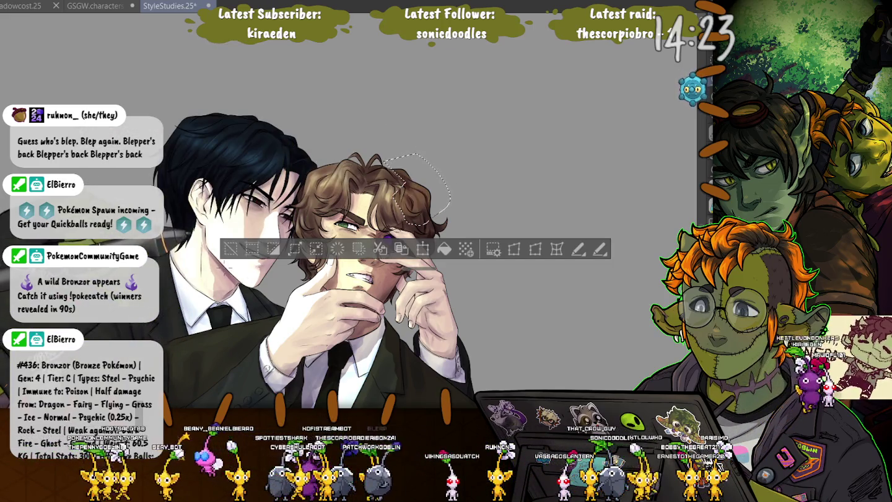
pyautogui.hotkey('ctrl', 'd')
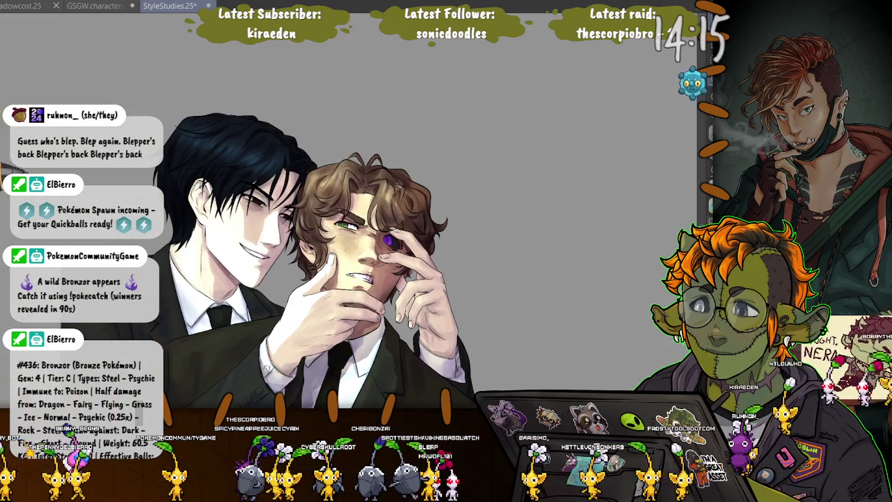
# Lasso the dark-haired man's tie knot, extend it over the collar, adjust, then deselect.
pyautogui.scroll(-2, 297, 235)
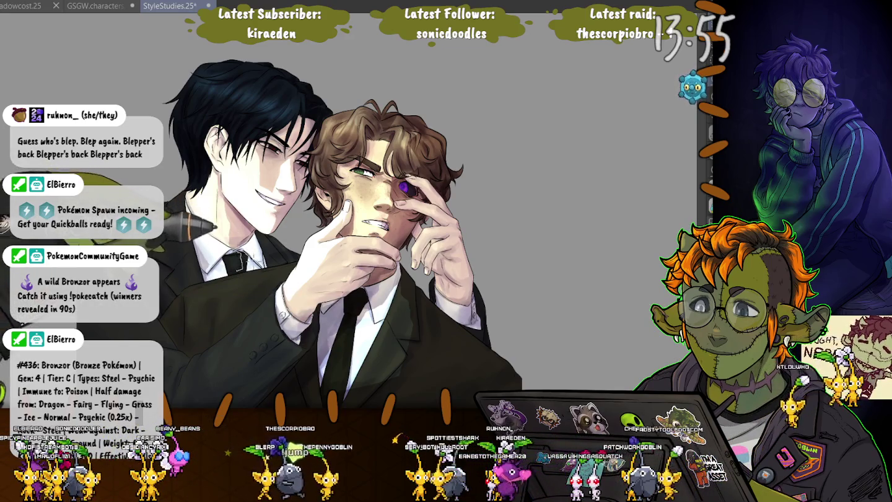
pyautogui.moveTo(230, 251)
pyautogui.mouseDown()
pyautogui.moveTo(209, 229)
pyautogui.moveTo(214, 222)
pyautogui.mouseUp()
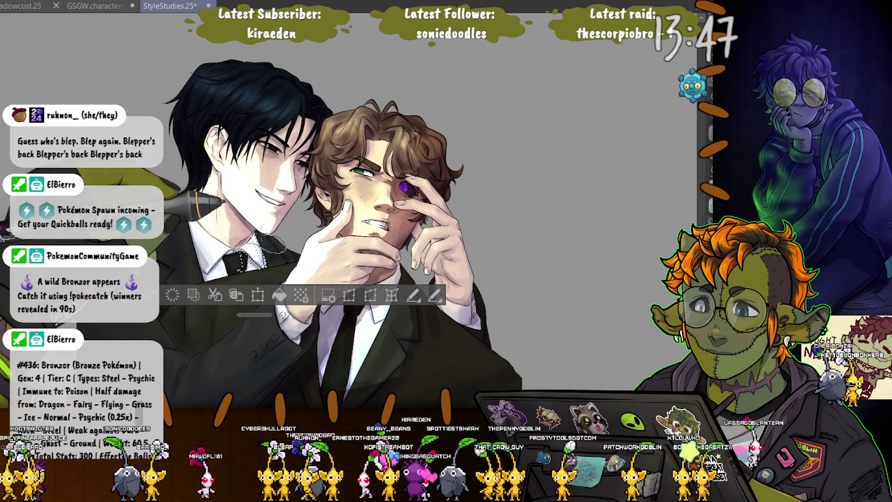
pyautogui.moveTo(214, 204); pyautogui.dragTo(254, 235)
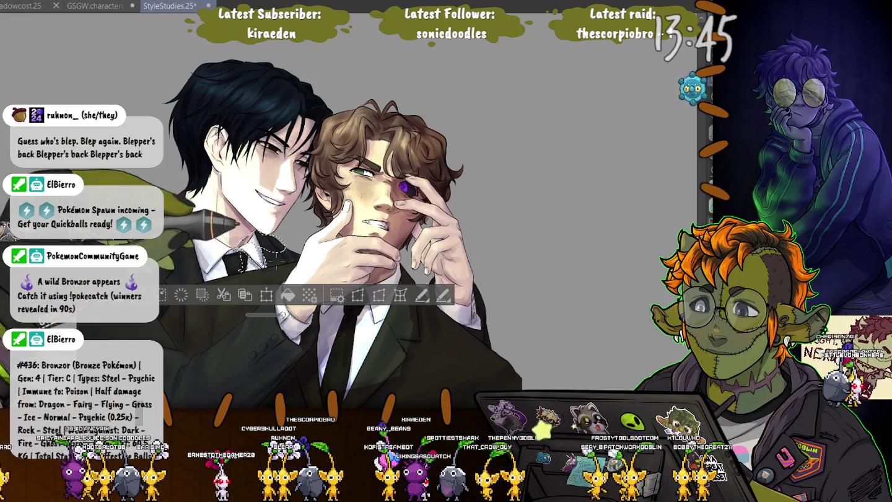
pyautogui.moveTo(184, 252); pyautogui.dragTo(186, 208)
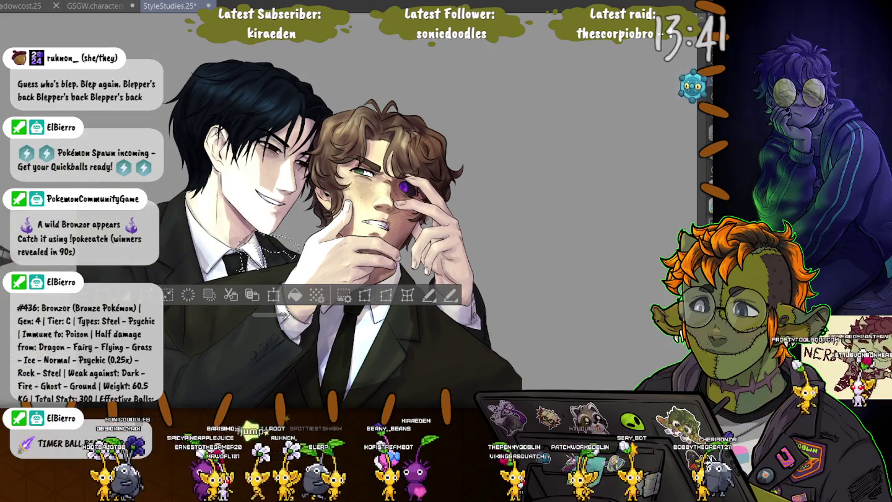
pyautogui.hotkey('ctrl', 'd')
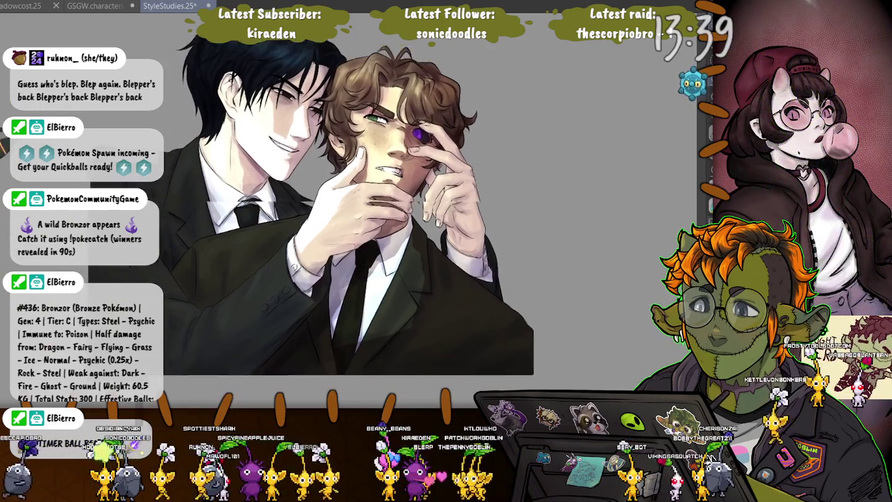
pyautogui.moveTo(309, 247)
pyautogui.mouseDown()
pyautogui.moveTo(329, 205)
pyautogui.moveTo(356, 174)
pyautogui.mouseUp()
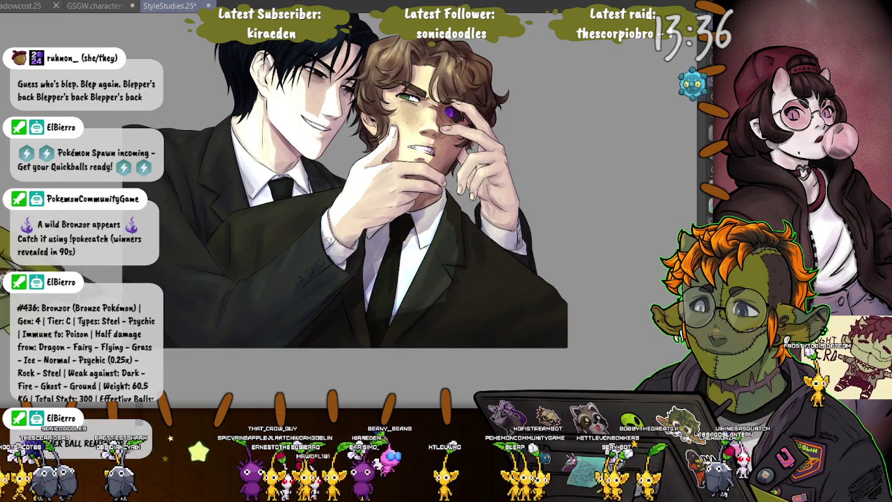
pyautogui.moveTo(174, 347)
pyautogui.mouseDown()
pyautogui.moveTo(319, 314)
pyautogui.moveTo(170, 343)
pyautogui.mouseUp()
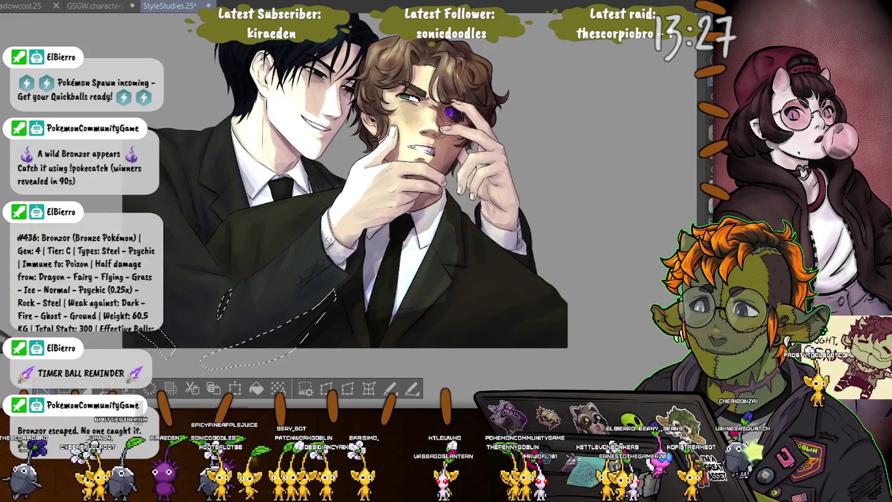
pyautogui.hotkey('ctrl', 'd')
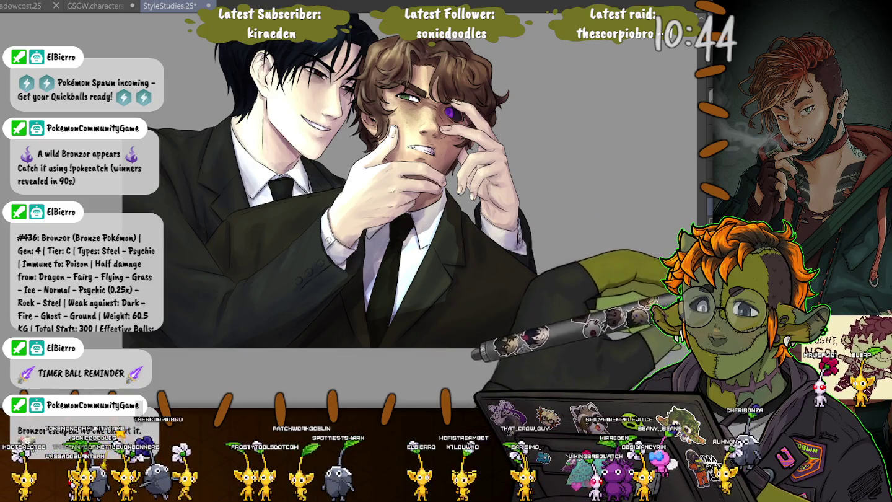
# Select all with Ctrl+A, then clear the selection.
pyautogui.hotkey('ctrl', 'a')
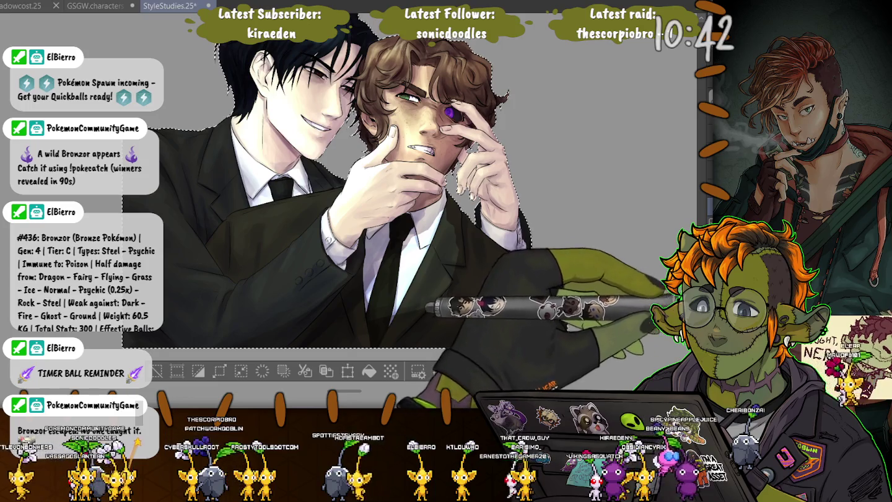
pyautogui.hotkey('ctrl', 'd')
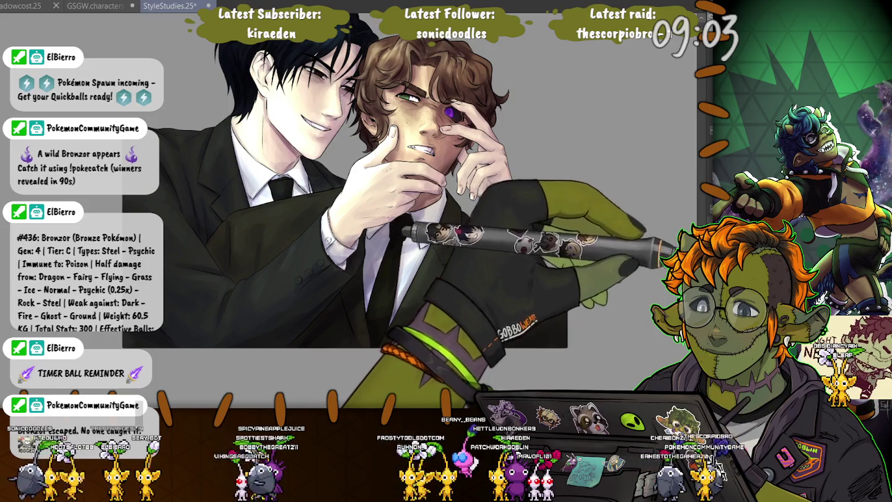
# Try diagonal and dark gradients over the faces, undoing each one.
pyautogui.moveTo(245, 86); pyautogui.dragTo(546, 343)
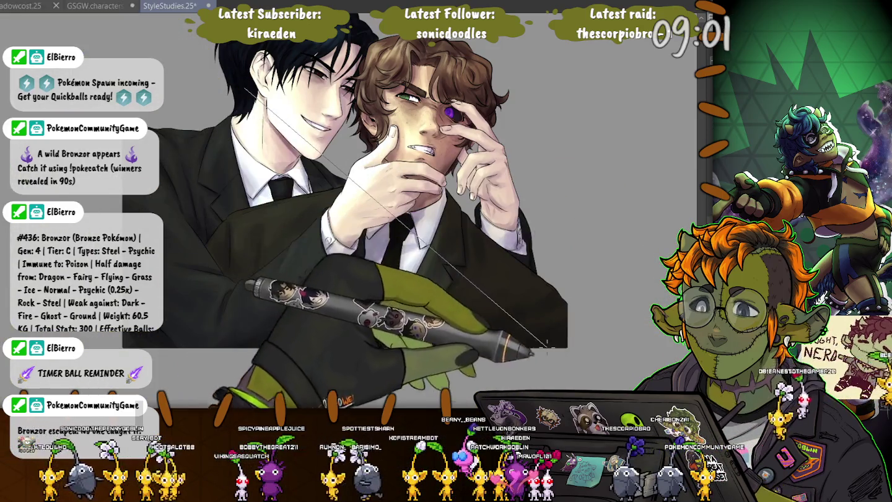
pyautogui.hotkey('ctrl', 'z')
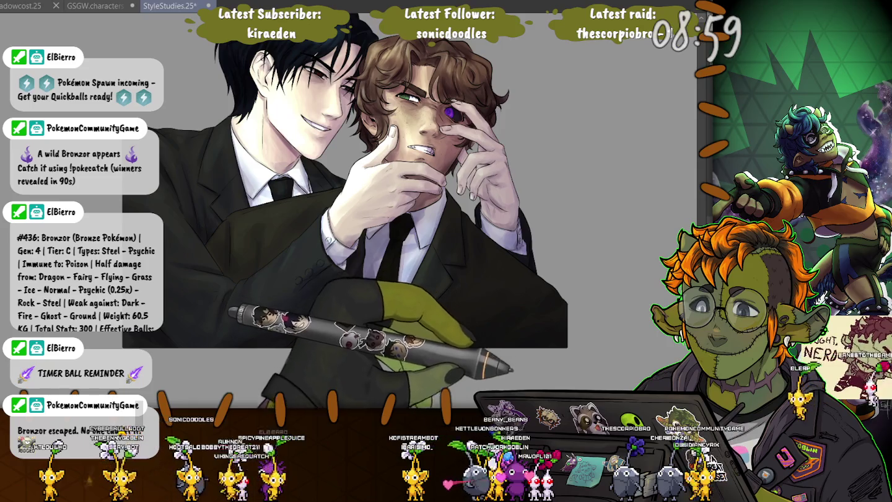
pyautogui.hotkey('ctrl', '-')
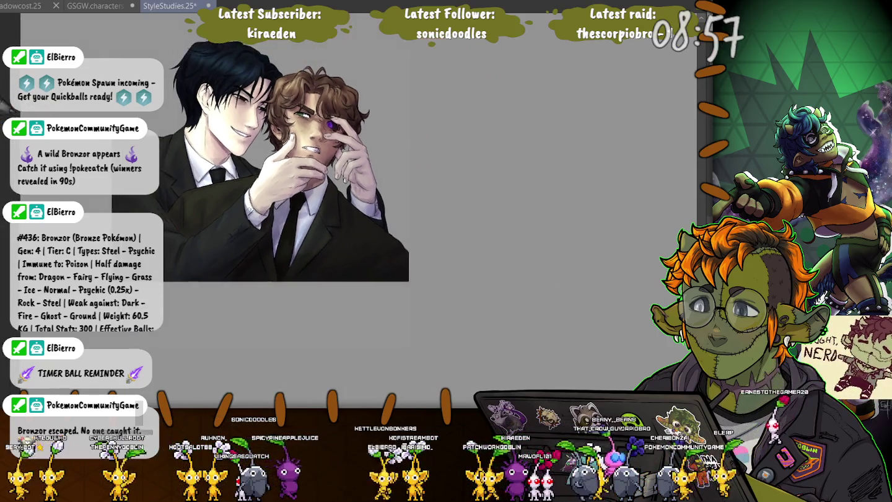
pyautogui.moveTo(161, 53); pyautogui.dragTo(424, 227)
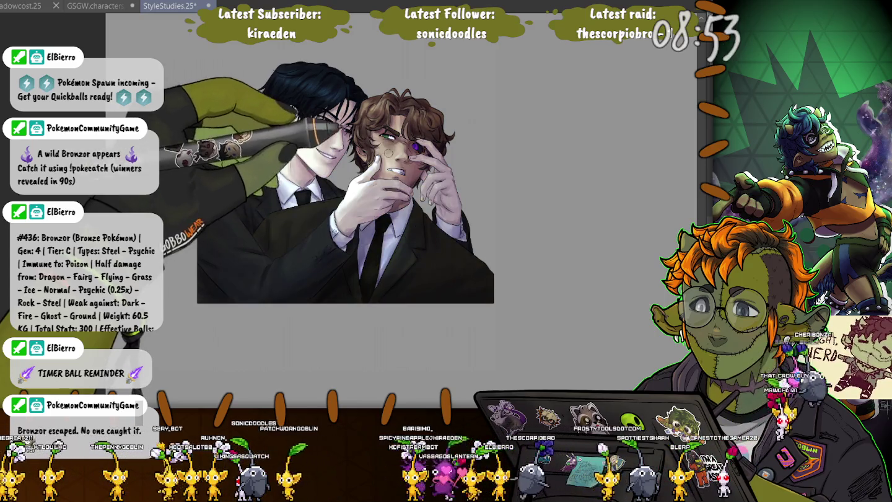
pyautogui.hotkey('ctrl', 'z')
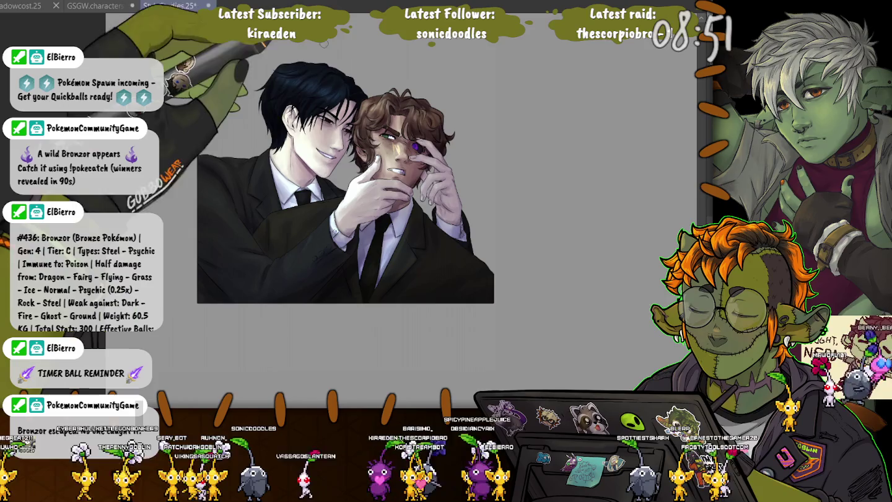
# Reframe the artwork and select the outline of the two figures.
pyautogui.scroll(1, 366, 276)
pyautogui.scroll(1, 365, 276)
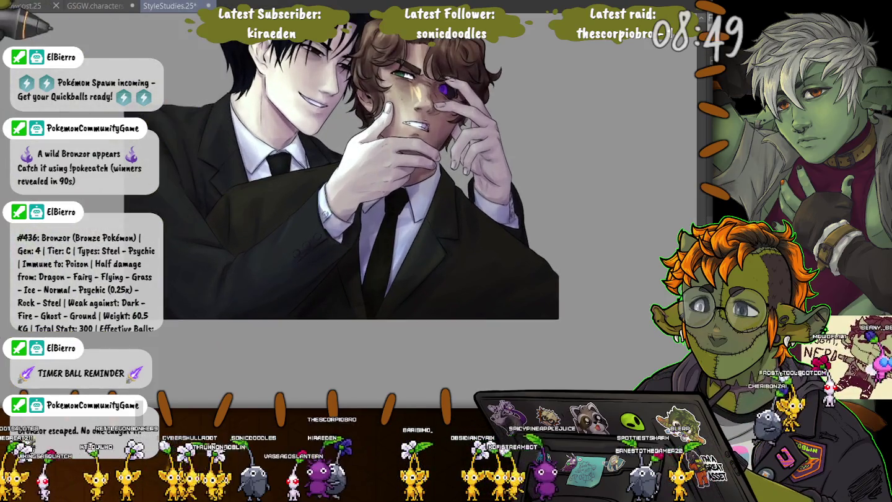
pyautogui.moveTo(184, 54); pyautogui.dragTo(224, 110)
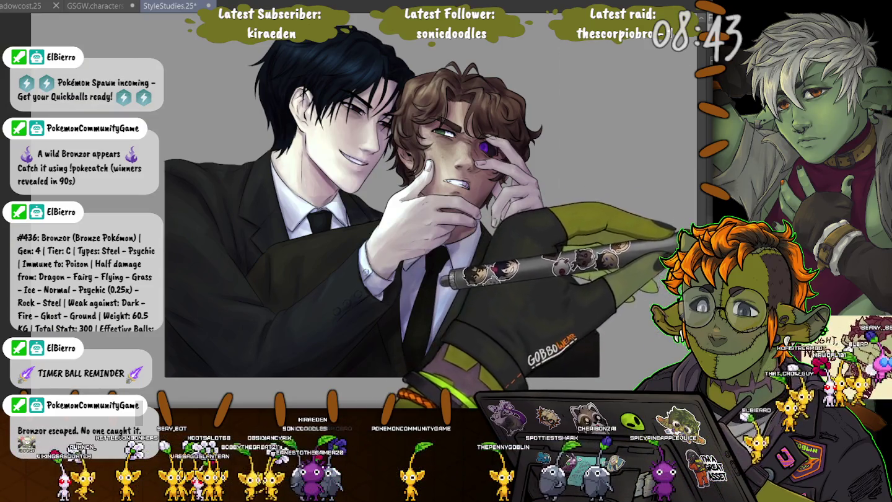
pyautogui.hotkey('ctrl', 'shift', 'd')
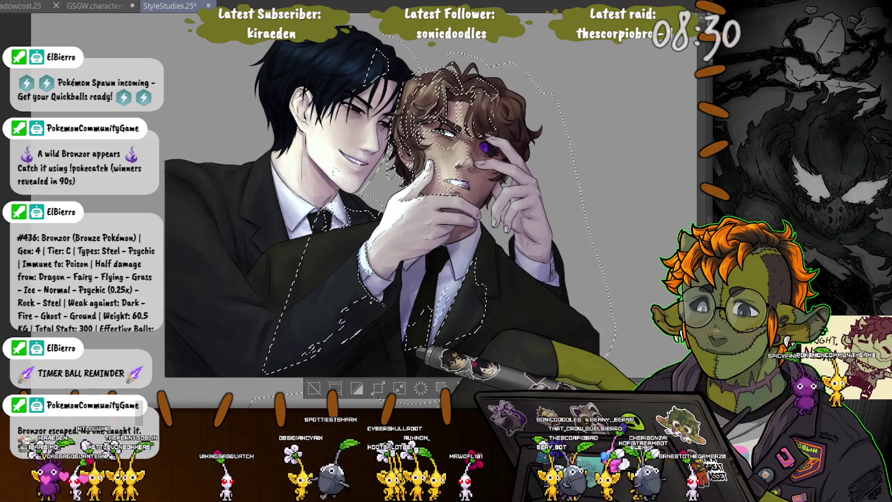
# Clear the selection, test a diagonal lasso across the left figure, and discard it.
pyautogui.hotkey('ctrl', 'd')
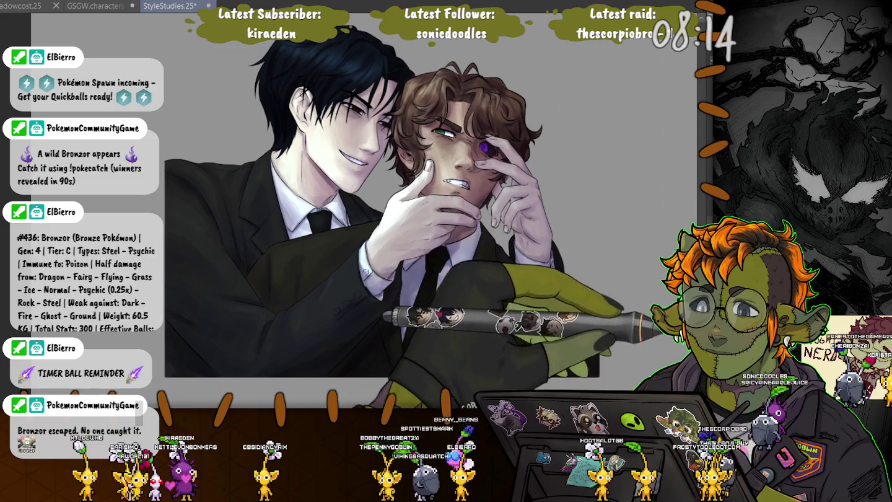
pyautogui.moveTo(390, 39); pyautogui.dragTo(165, 376)
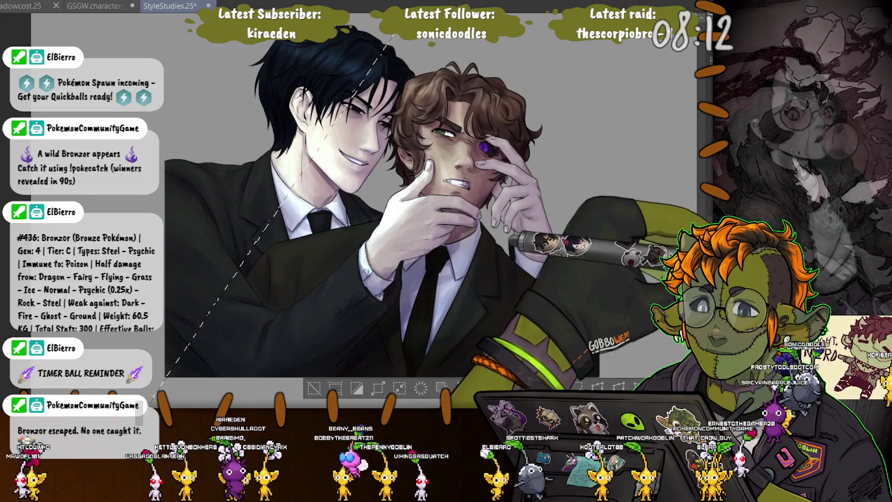
pyautogui.hotkey('ctrl', 'd')
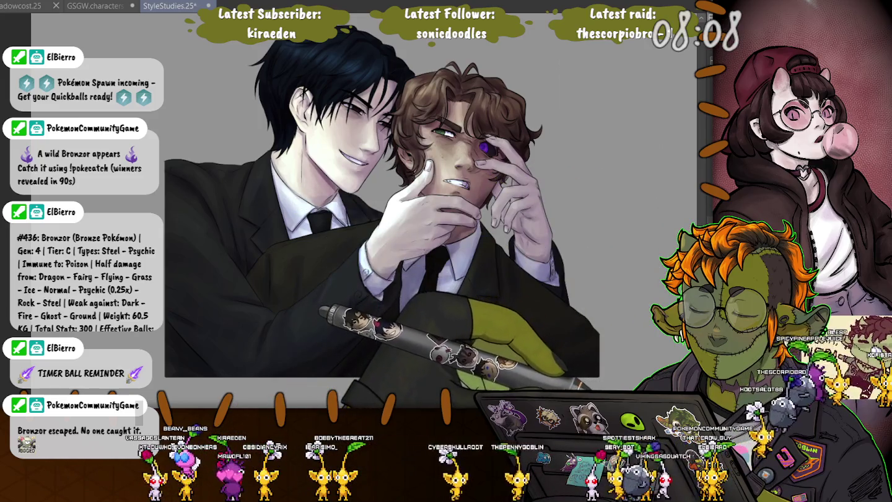
# Select the brown-haired man, warm the lighting on his face, then deselect.
pyautogui.hotkey('ctrl', 'shift', 'd')
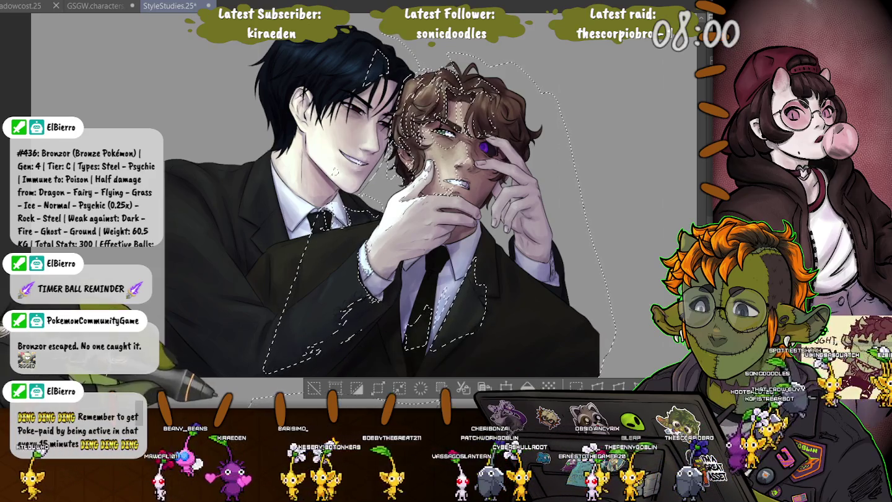
pyautogui.hotkey('ctrl', 'z')
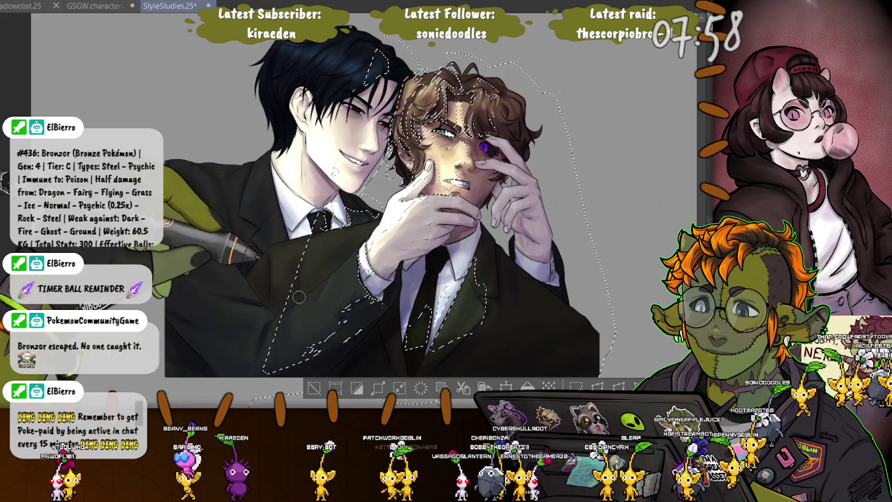
pyautogui.hotkey('ctrl', 'd')
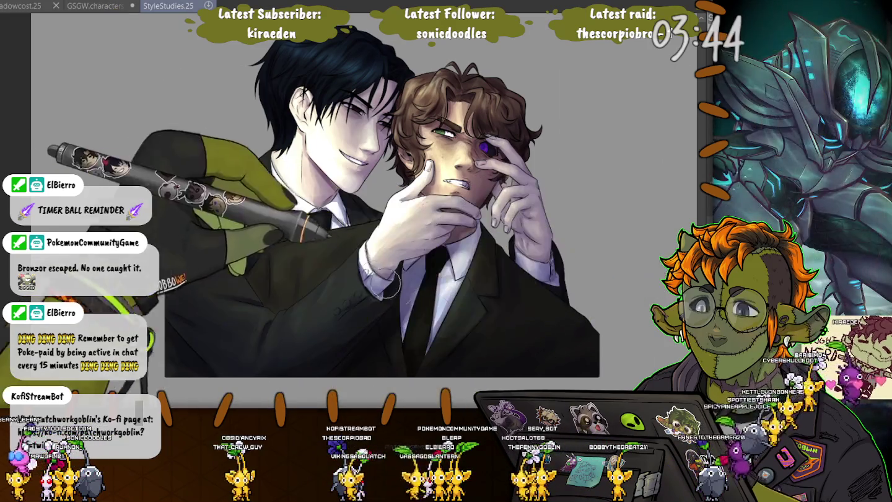
# Paint a stroke along the shirt cuff of the hand gripping the chin.
pyautogui.moveTo(391, 284); pyautogui.dragTo(353, 257)
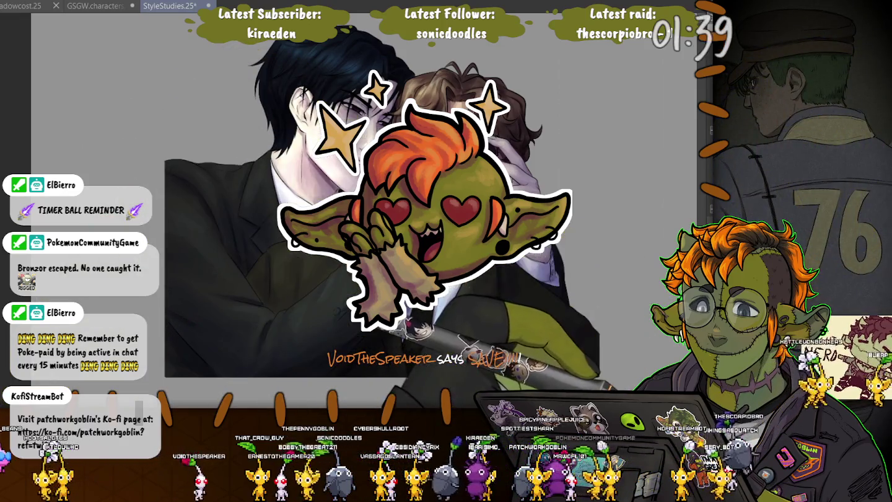
# Save the painting with Ctrl+S.
pyautogui.hotkey('ctrl', 's')
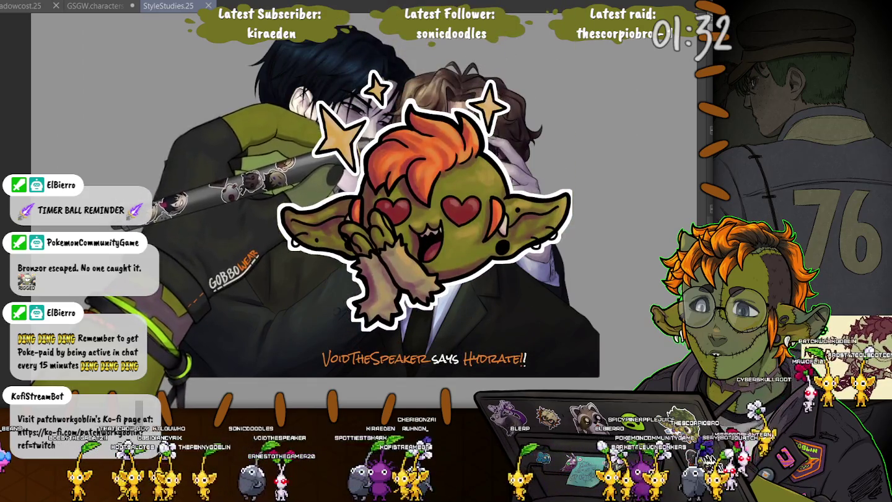
# Add another long brush stroke across the painting.
pyautogui.moveTo(279, 180)
pyautogui.mouseDown()
pyautogui.moveTo(229, 118)
pyautogui.moveTo(50, 111)
pyautogui.mouseUp()
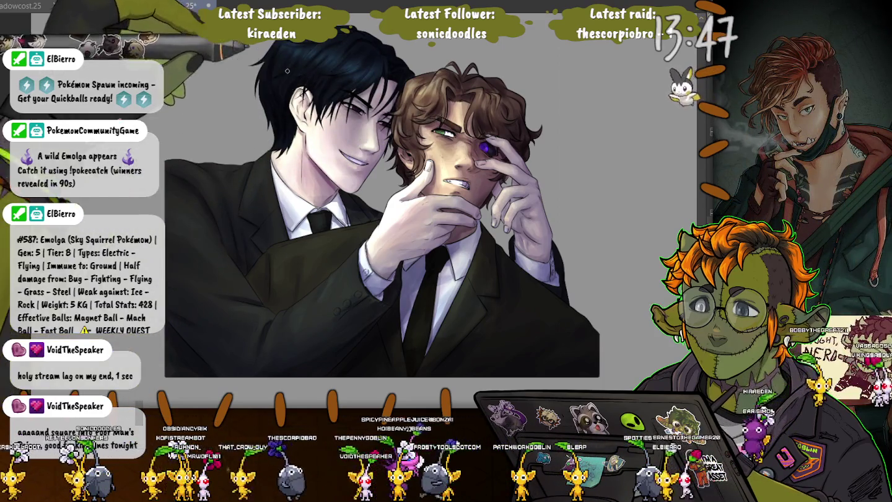
pyautogui.scroll(5, 343, 103)
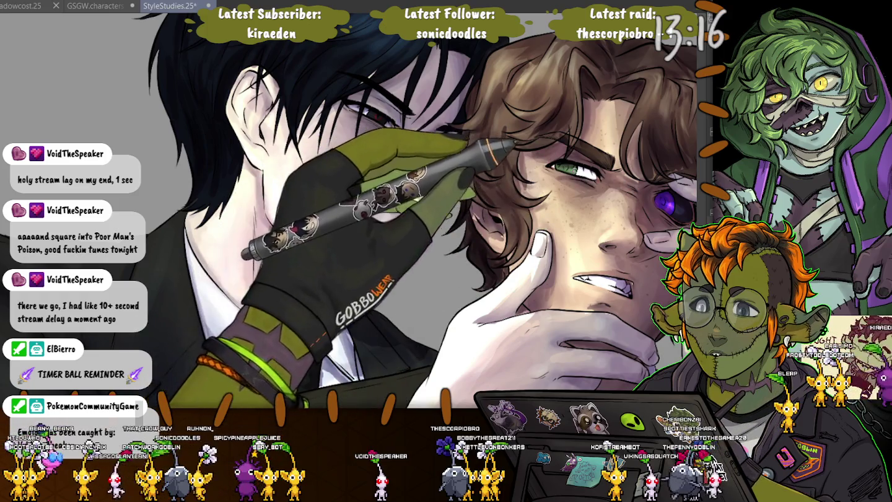
pyautogui.scroll(-1, 196, 226)
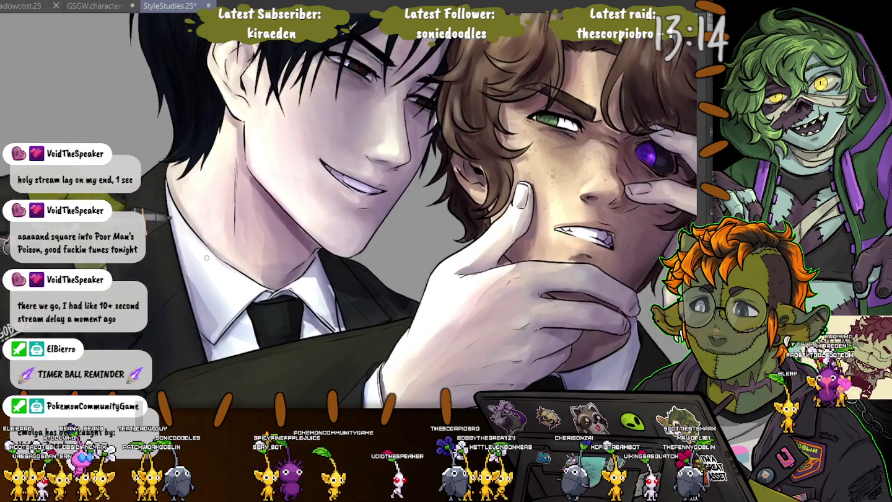
pyautogui.scroll(-2, 197, 226)
pyautogui.scroll(-1, 197, 226)
pyautogui.scroll(-1, 197, 226)
pyautogui.scroll(-1, 382, 222)
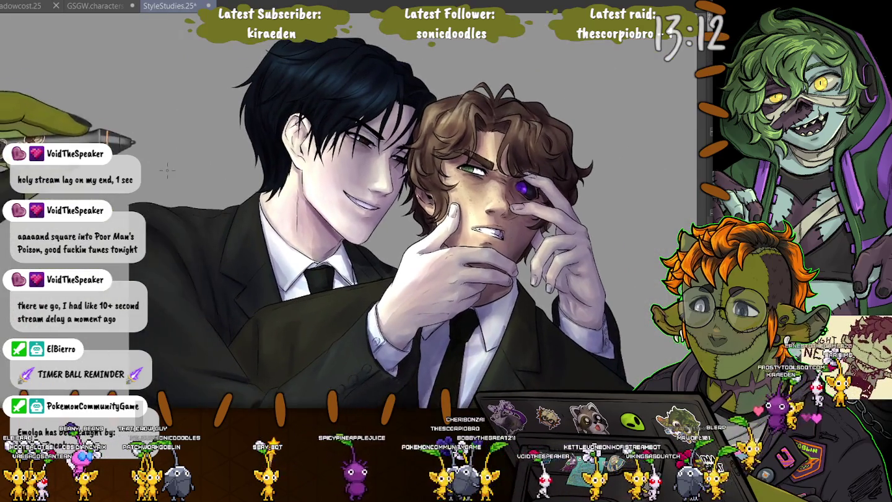
pyautogui.scroll(-1, 381, 222)
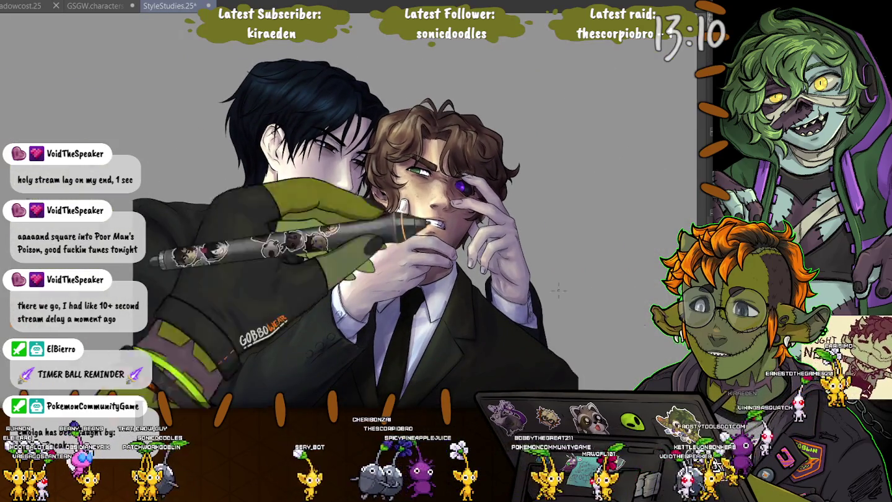
pyautogui.scroll(1, 485, 207)
pyautogui.scroll(2, 485, 207)
pyautogui.scroll(1, 485, 208)
pyautogui.scroll(1, 485, 207)
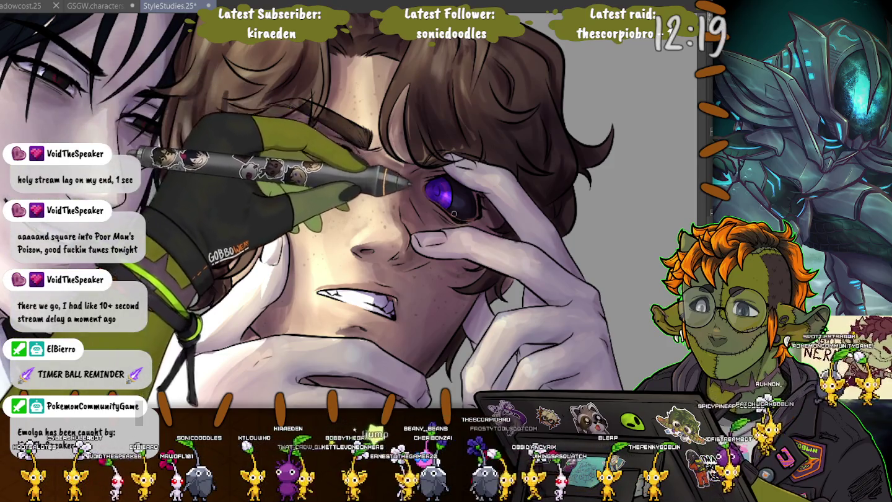
pyautogui.scroll(3, 347, 210)
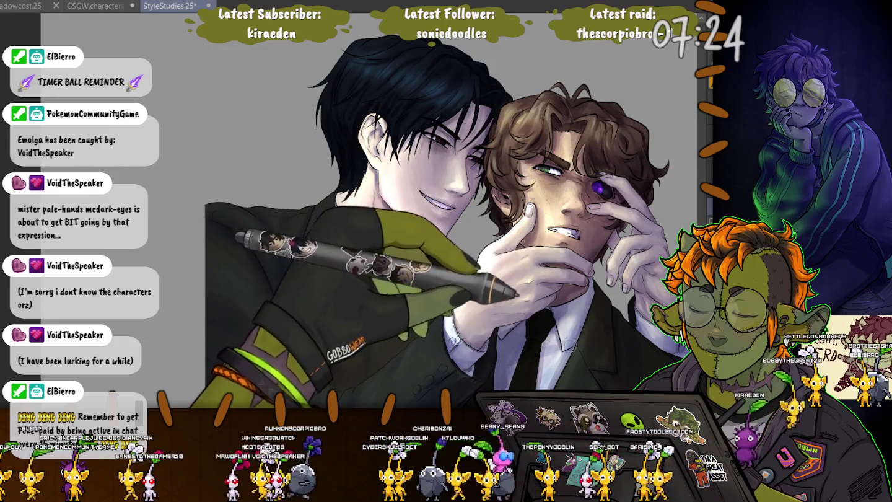
# Scroll out from the face close-up to show both men in full.
pyautogui.scroll(-4, 519, 325)
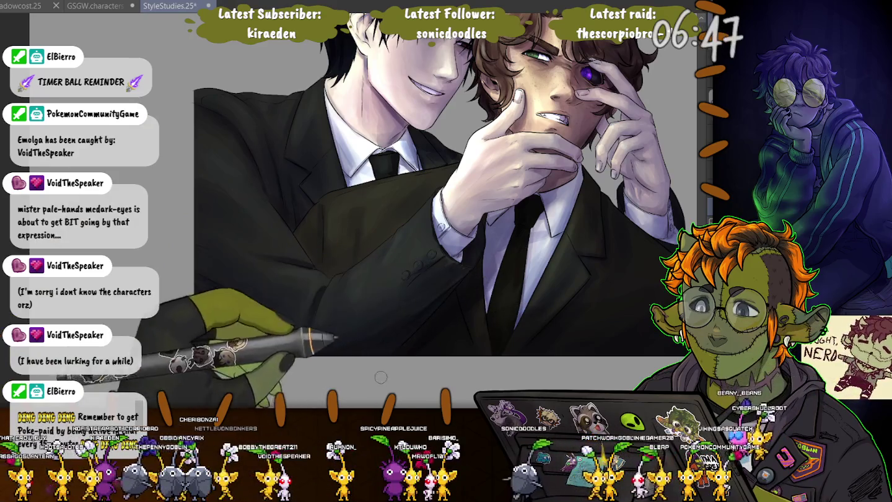
# Frame both characters larger in view, then select the whole canvas with Ctrl+A.
pyautogui.hotkey('ctrl', '-')
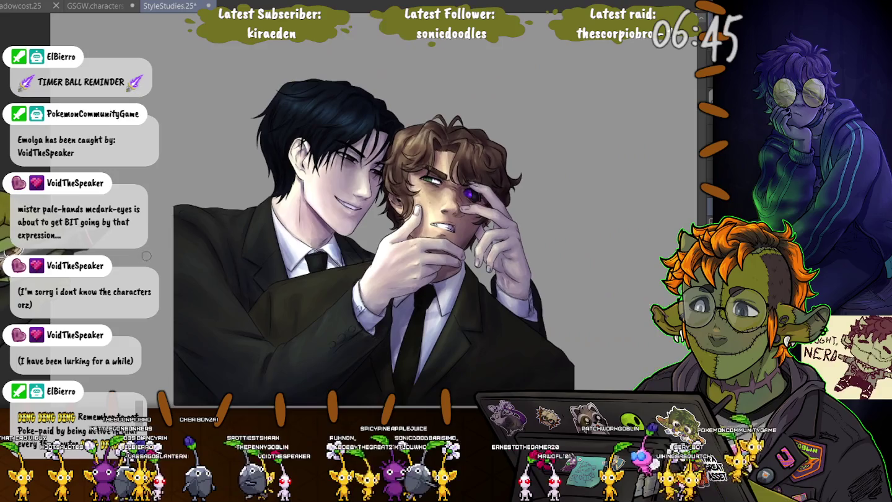
pyautogui.hotkey('ctrl', '+')
pyautogui.moveTo(396, 223); pyautogui.dragTo(363, 190)
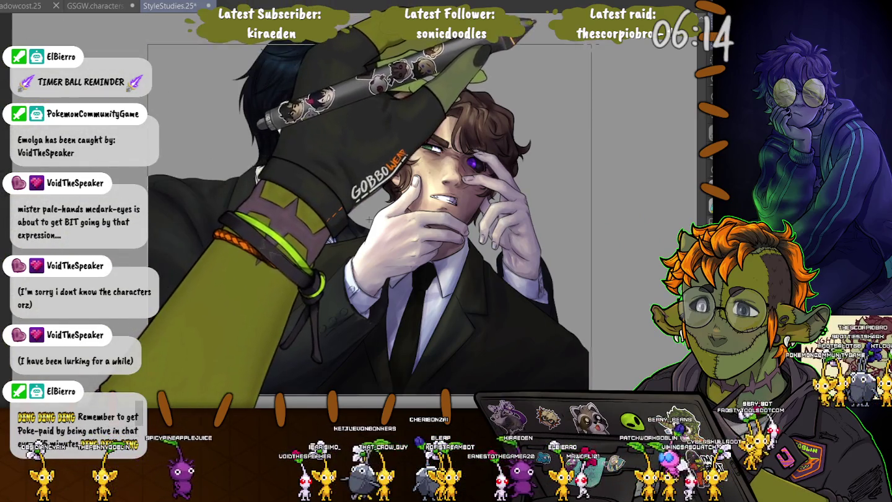
pyautogui.hotkey('ctrl', 'a')
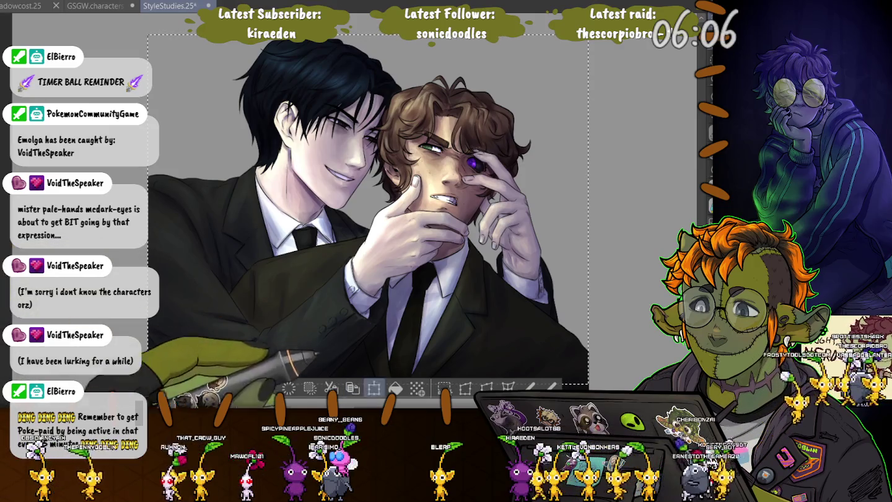
# Fill the selected background with dark purple, then deselect.
pyautogui.click(395, 387)
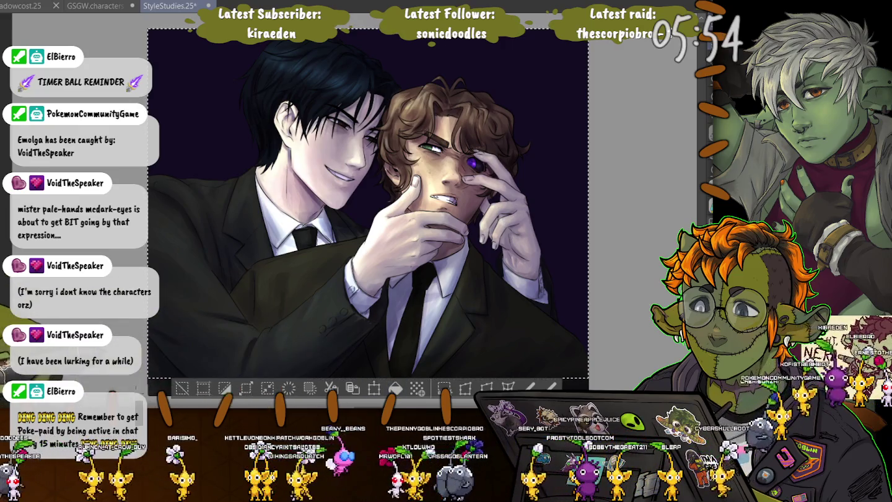
pyautogui.hotkey('ctrl', 'd')
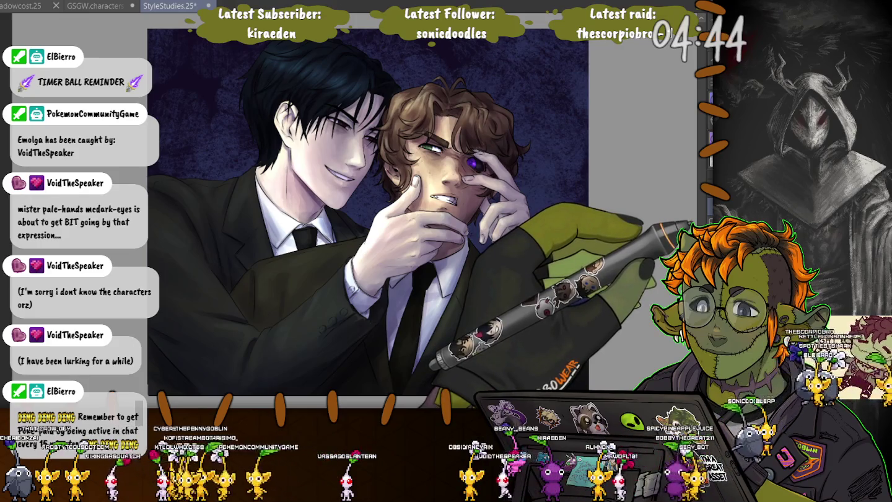
# Undo the background texture so the flat dark purple background returns.
pyautogui.hotkey('ctrl', 'z')
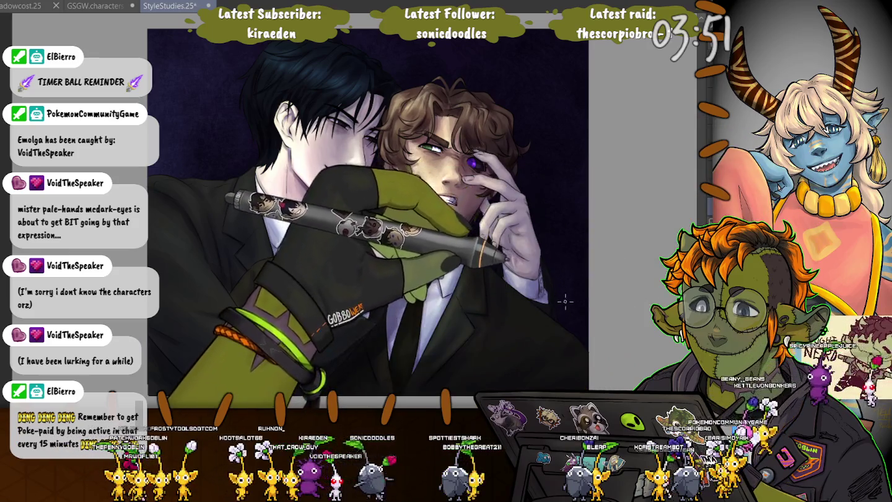
# Zoom in on the brown-haired man and lasso both eyebrows to refine them, then deselect.
pyautogui.scroll(3, 564, 305)
pyautogui.scroll(3, 564, 303)
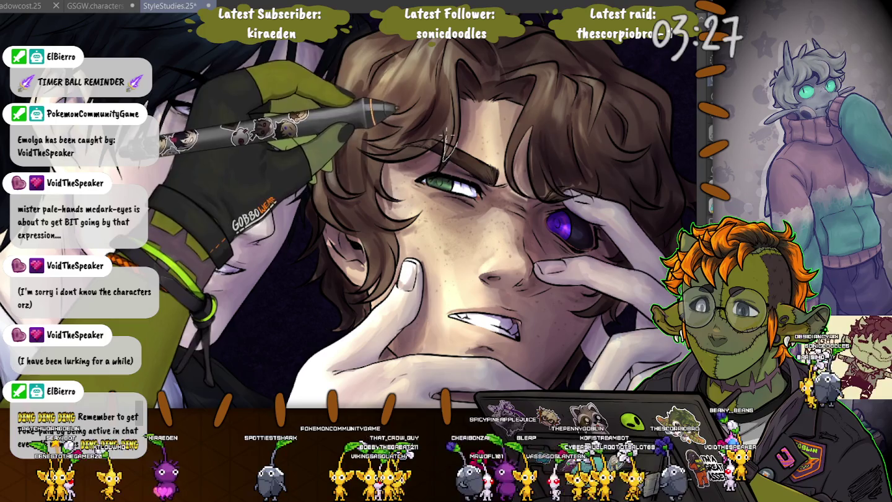
pyautogui.moveTo(445, 142); pyautogui.dragTo(446, 146)
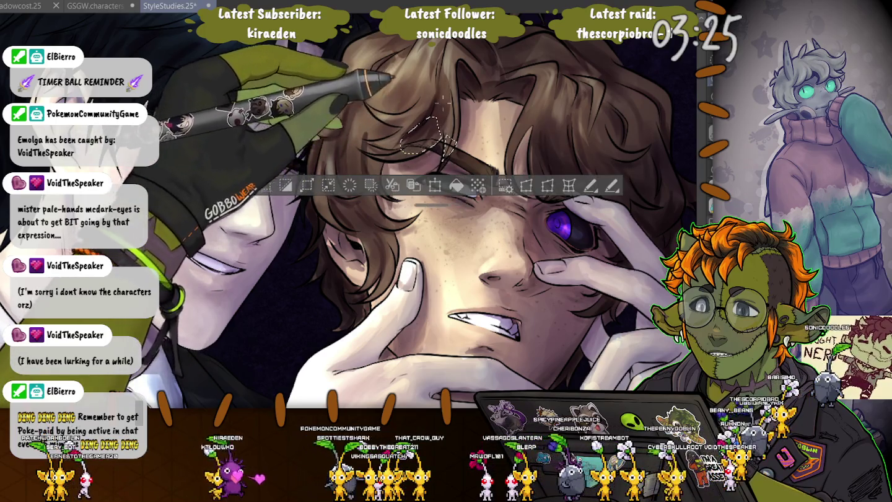
pyautogui.hotkey('ctrl', 'z')
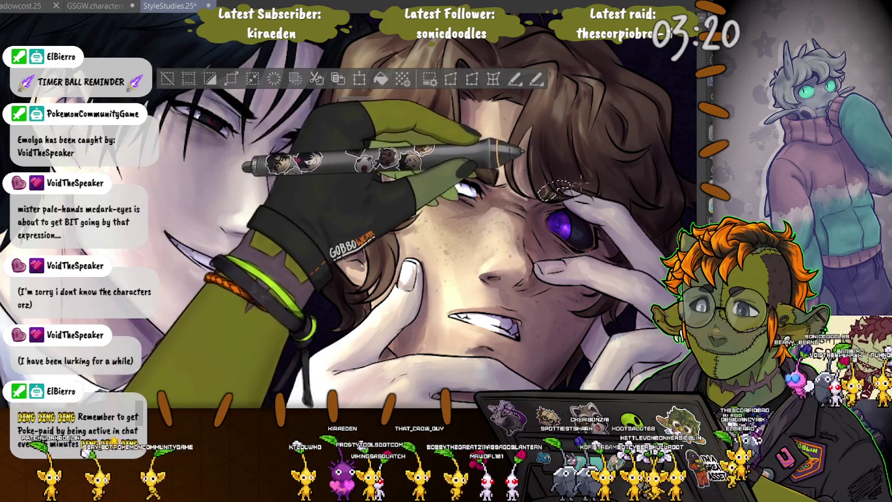
pyautogui.moveTo(550, 189); pyautogui.dragTo(542, 192)
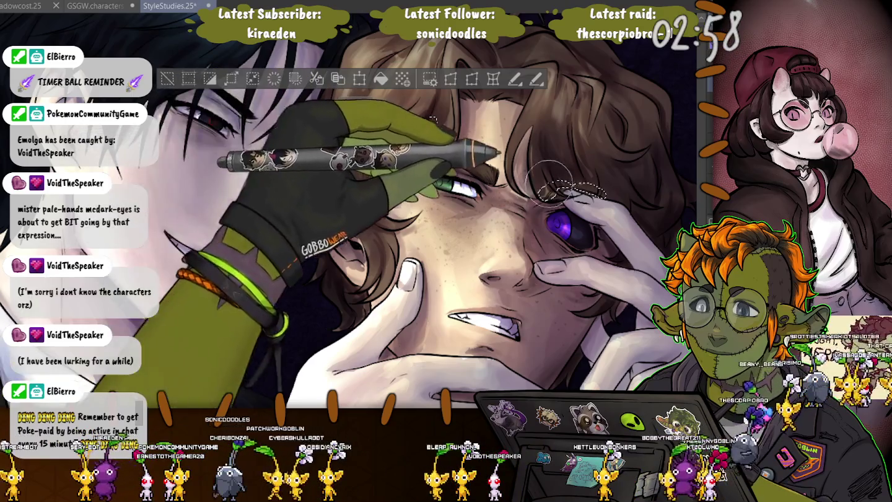
pyautogui.hotkey('ctrl', 'd')
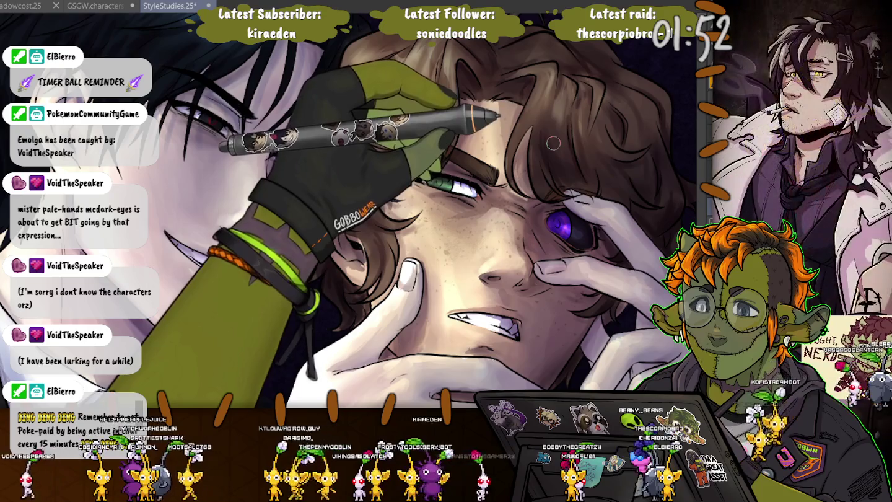
# Lasso the dark-haired man's hair above his brow and uncover his eye area.
pyautogui.scroll(3, 337, 303)
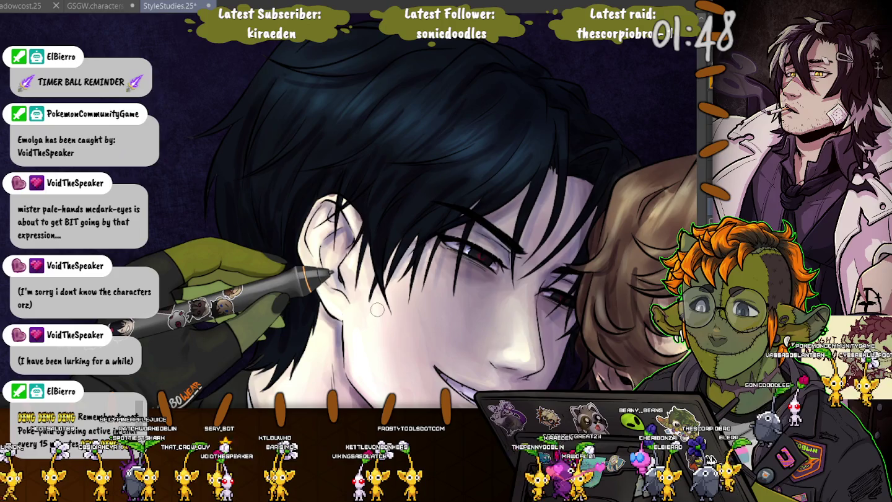
pyautogui.scroll(-2, 378, 307)
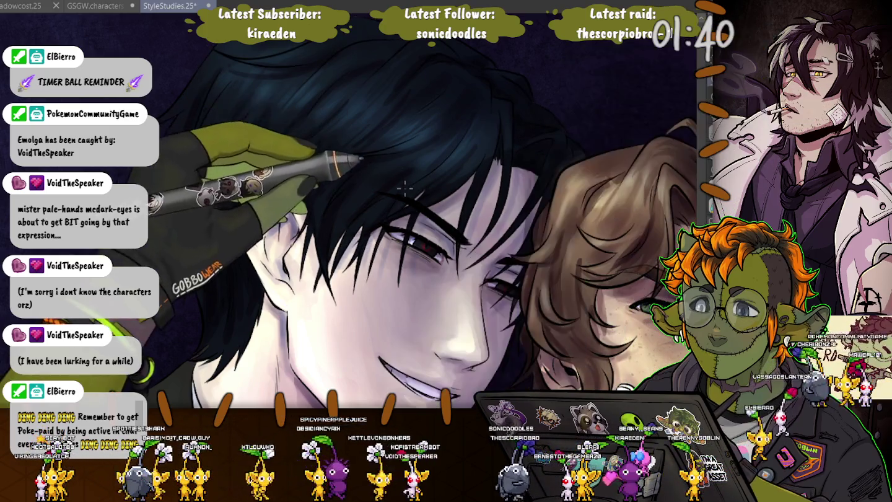
pyautogui.moveTo(411, 199); pyautogui.dragTo(413, 200)
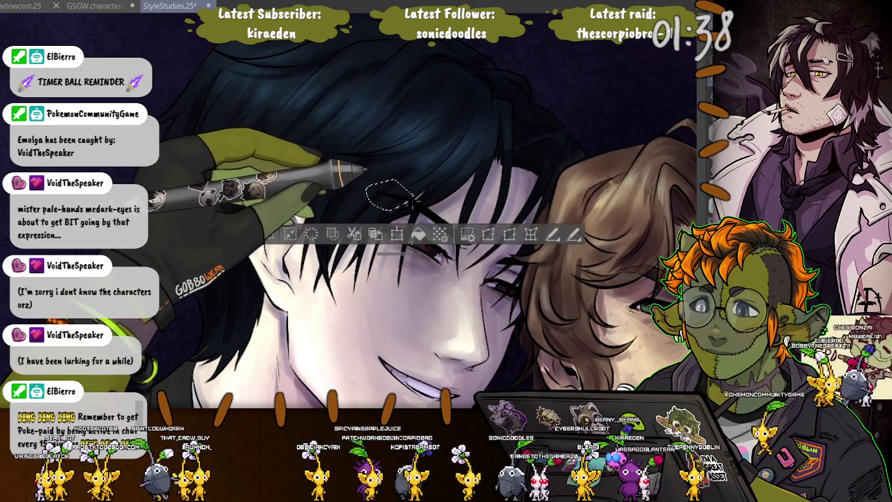
pyautogui.scroll(3, 422, 194)
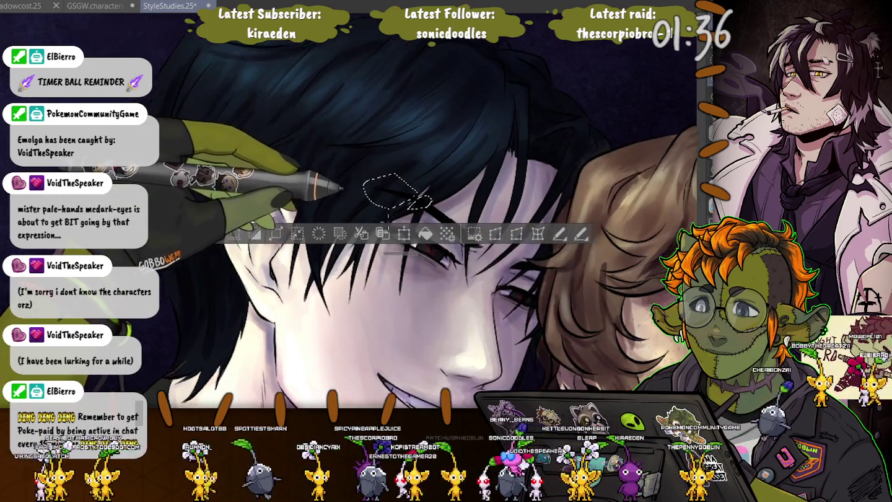
pyautogui.scroll(2, 374, 173)
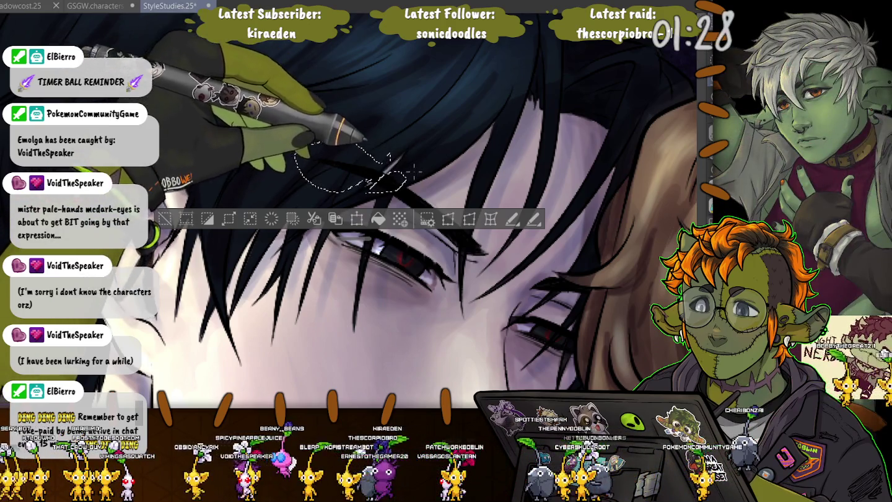
pyautogui.moveTo(157, 218); pyautogui.dragTo(164, 219)
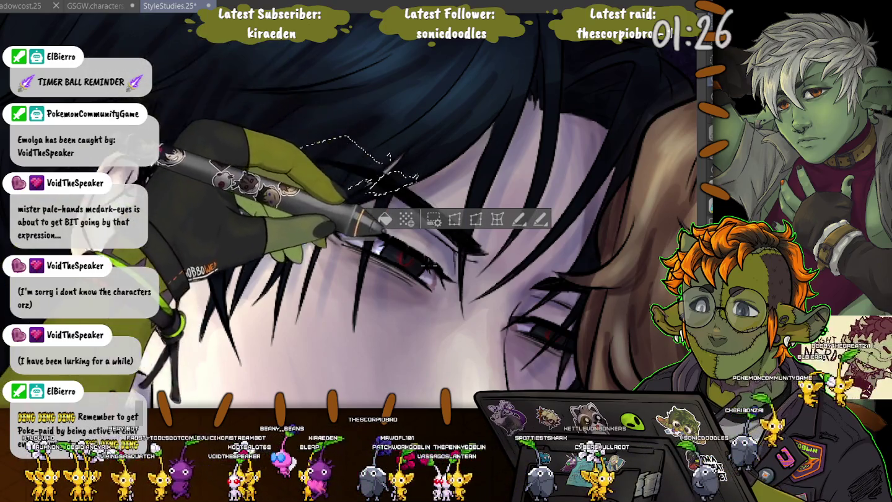
pyautogui.moveTo(361, 237)
pyautogui.mouseDown()
pyautogui.moveTo(356, 171)
pyautogui.moveTo(327, 76)
pyautogui.mouseUp()
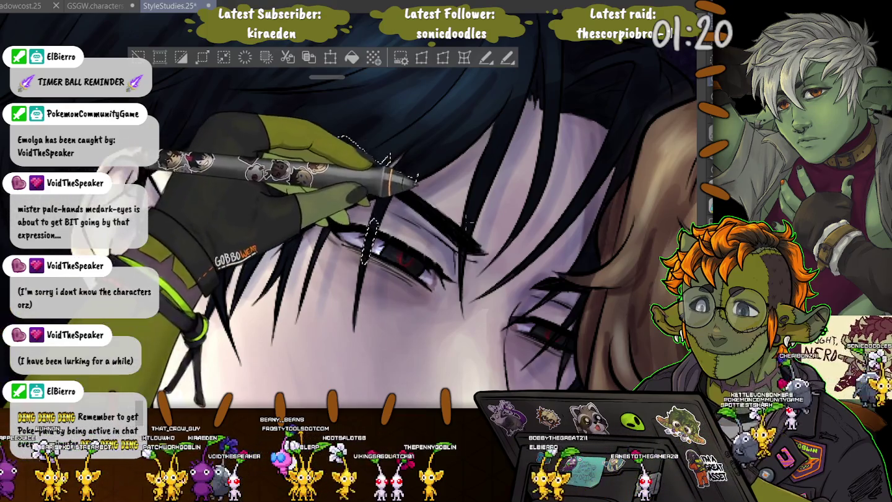
# Add the fringe strands over his eye to the selection, then zoom out to both faces.
pyautogui.moveTo(469, 215); pyautogui.dragTo(466, 217)
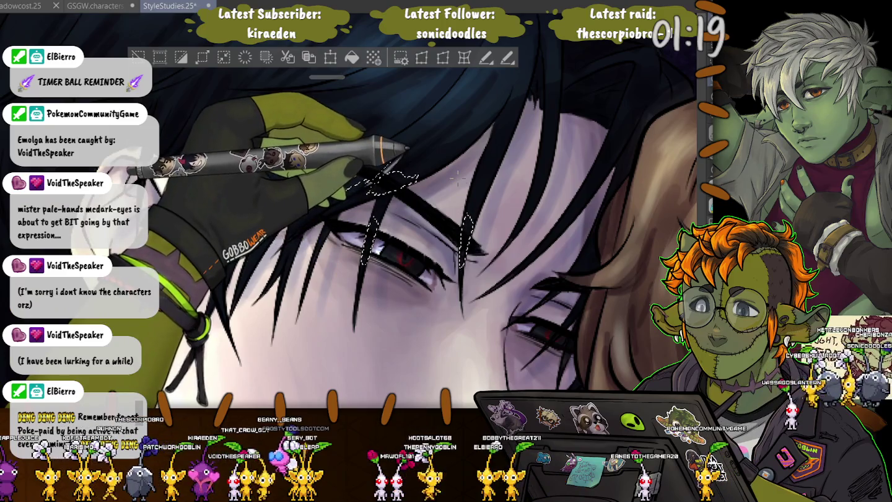
pyautogui.moveTo(371, 186); pyautogui.dragTo(412, 177)
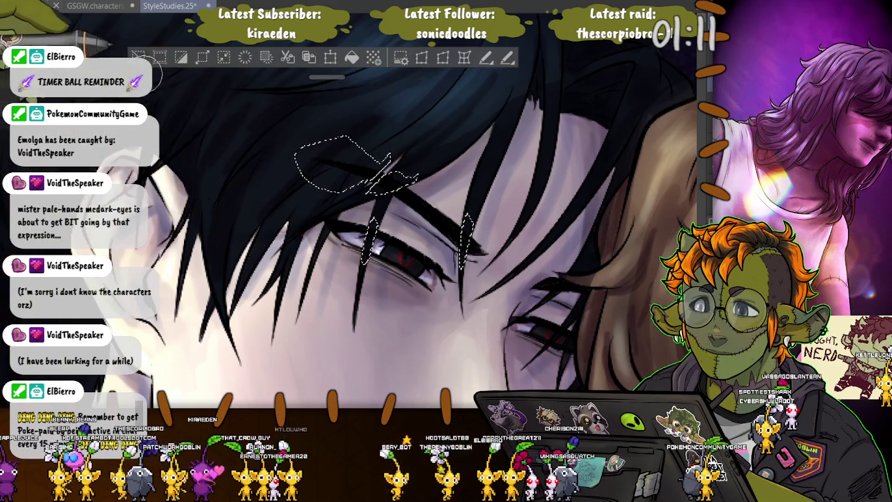
pyautogui.hotkey('ctrl', '-')
pyautogui.hotkey('ctrl', '-')
pyautogui.hotkey('ctrl', '-')
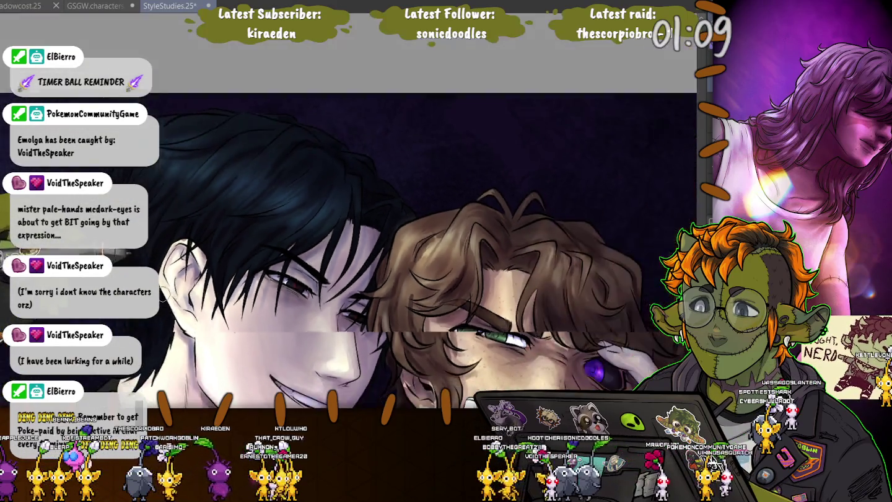
pyautogui.hotkey('ctrl', '-')
pyautogui.hotkey('ctrl', '-')
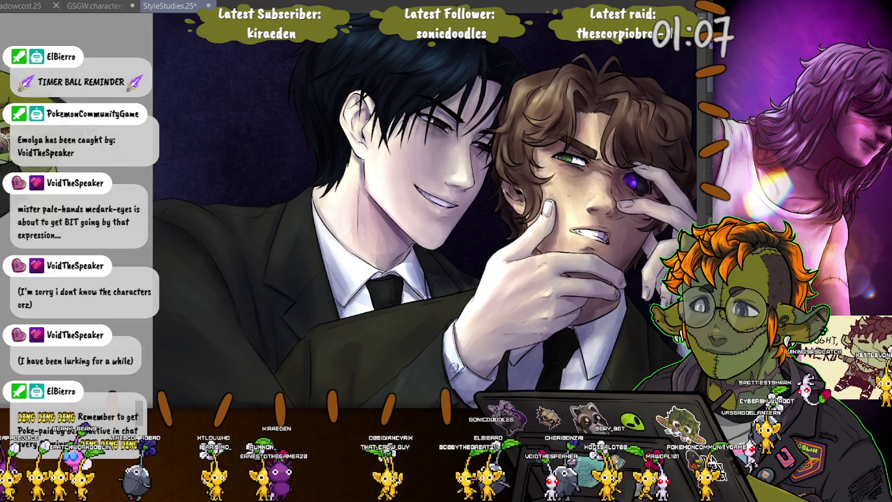
# Save the painting, zoom out to the whole artwork, then back in on both faces.
pyautogui.hotkey('ctrl', 's')
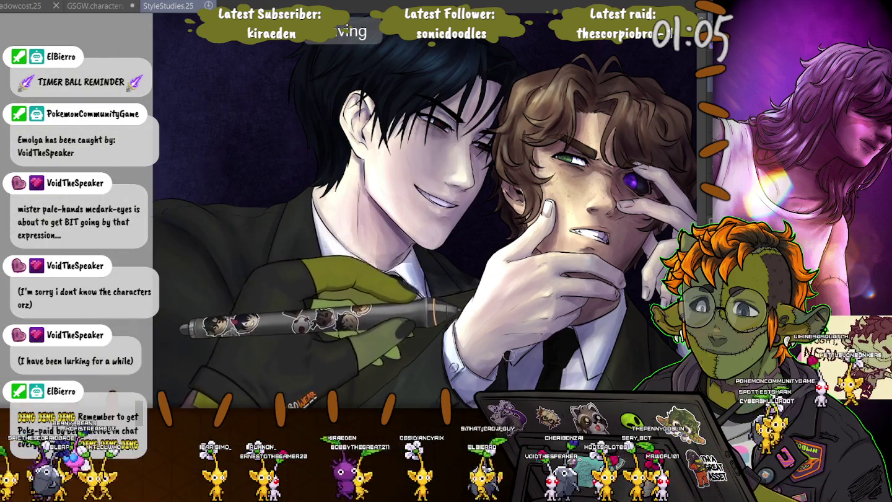
pyautogui.hotkey('ctrl', '-')
pyautogui.hotkey('ctrl', '-')
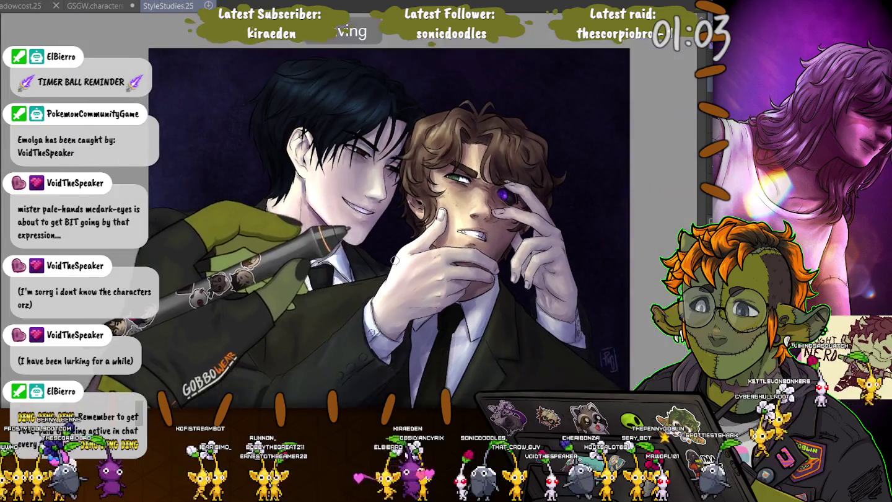
pyautogui.hotkey('ctrl', '-')
pyautogui.hotkey('ctrl', '-')
pyautogui.hotkey('ctrl', '+')
pyautogui.hotkey('ctrl', '+')
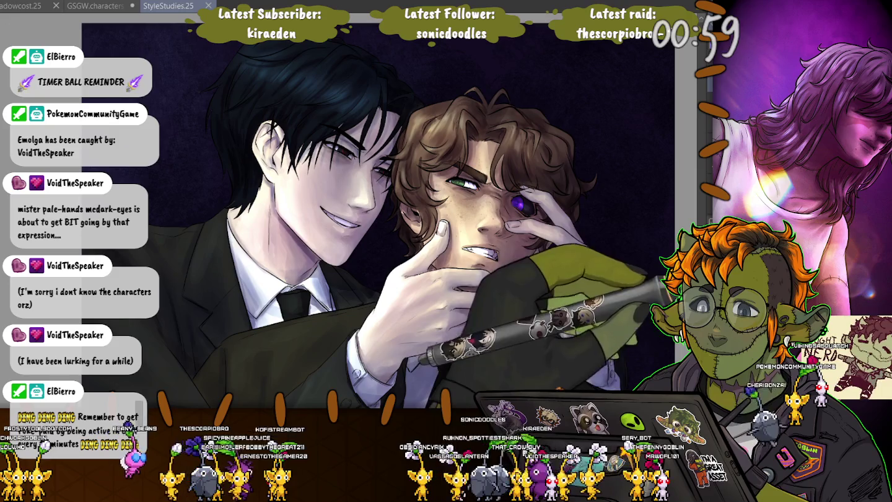
# Compare a darker skin tone against the pale one, then preview green-tinted hair and suits.
pyautogui.hotkey('ctrl', 'z')
pyautogui.hotkey('ctrl', 'y')
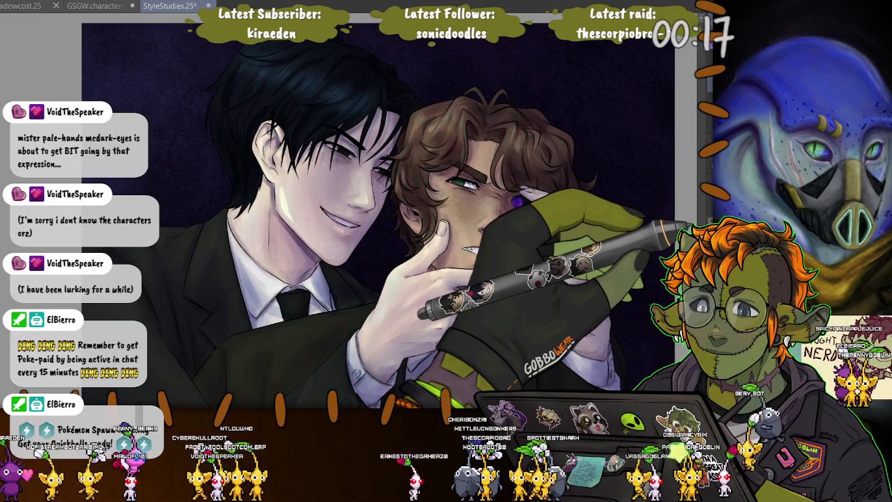
pyautogui.hotkey('ctrl', 'z')
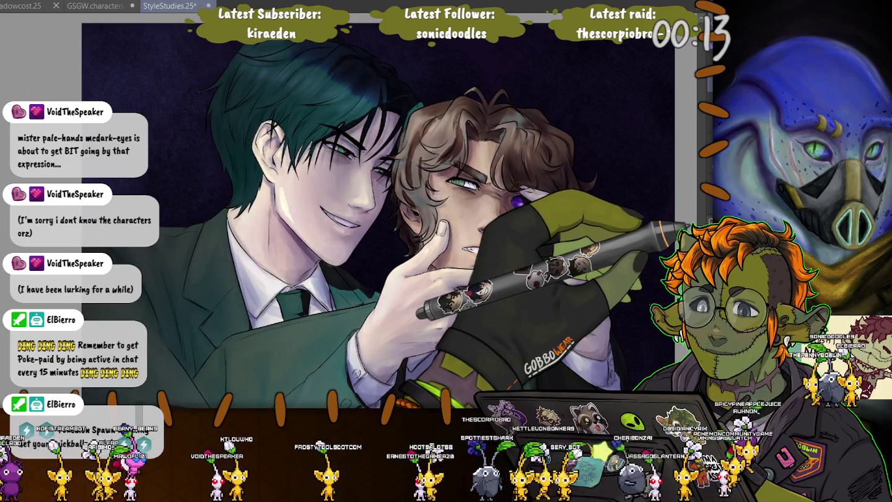
pyautogui.hotkey('ctrl', 'y')
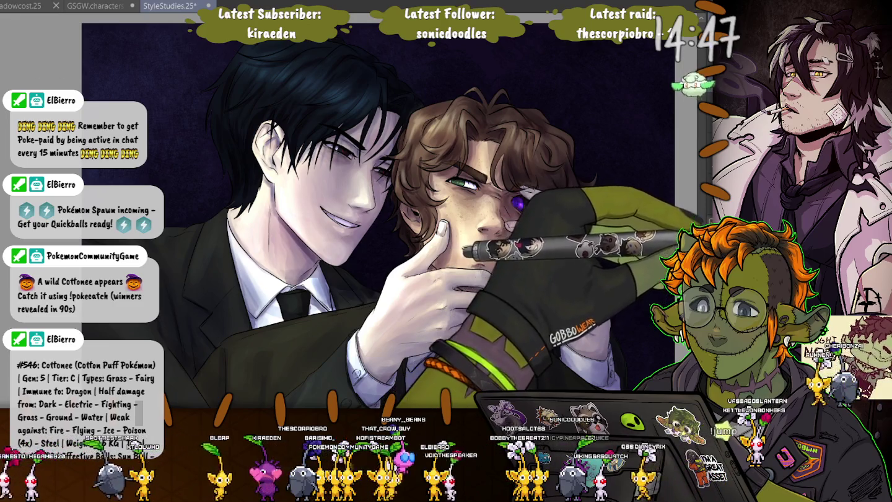
pyautogui.hotkey('ctrl', 'shift', 'i')
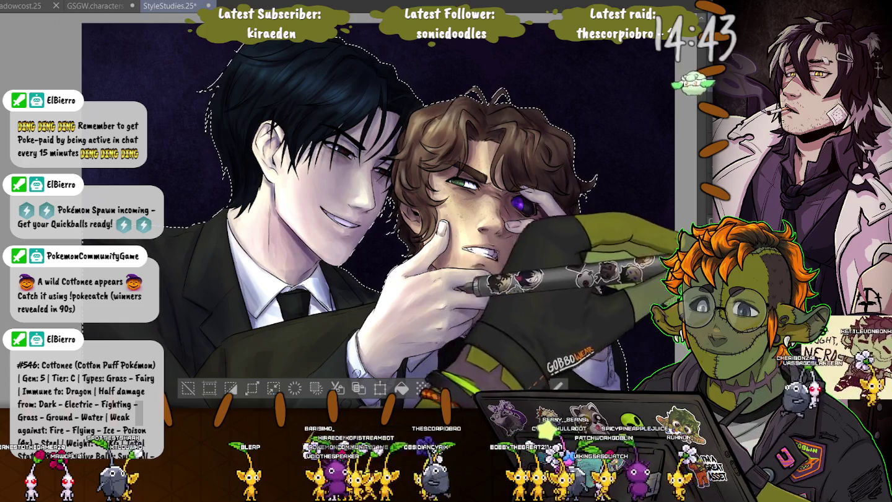
pyautogui.hotkey('ctrl', 'd')
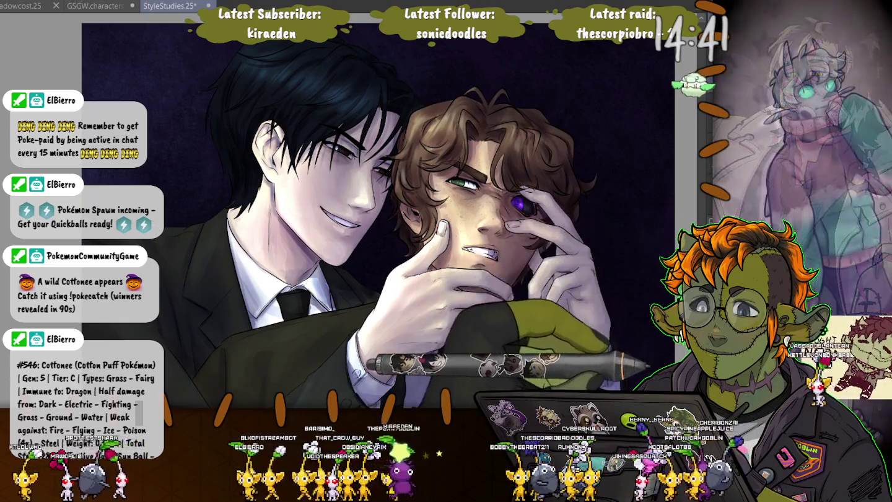
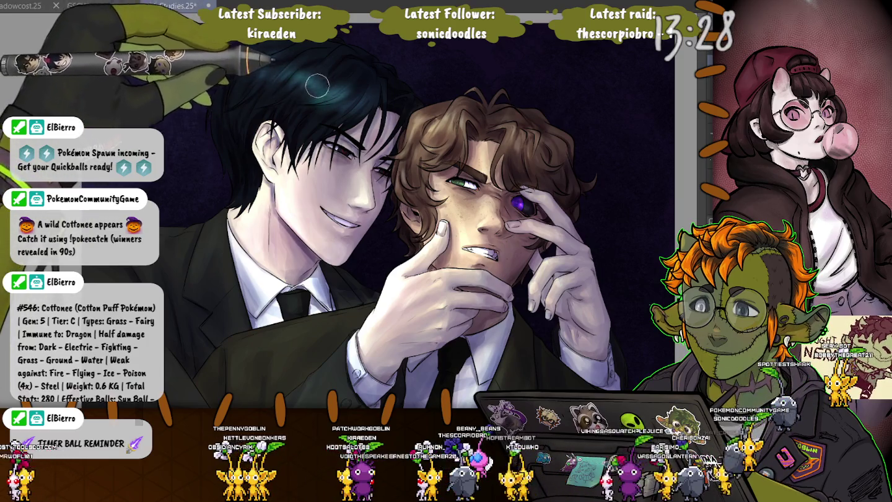
# Enlarge the brush one notch, then shrink it two notches to a smaller size.
pyautogui.press(']')
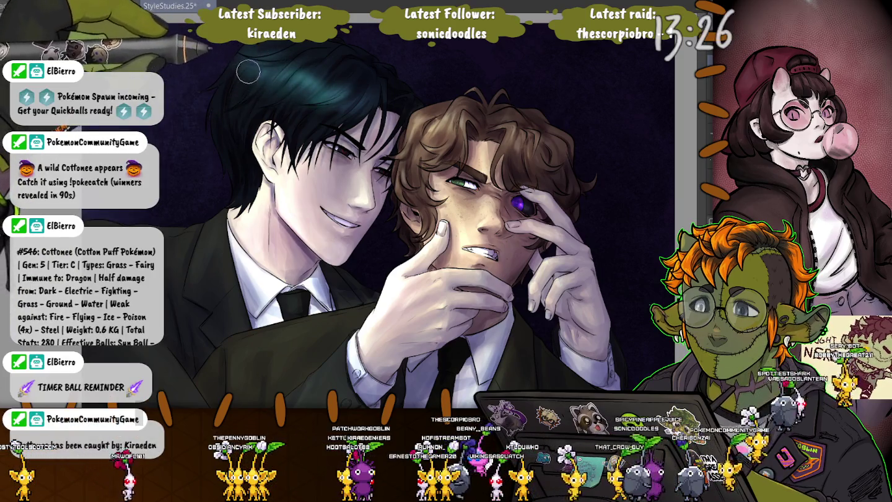
pyautogui.press('[')
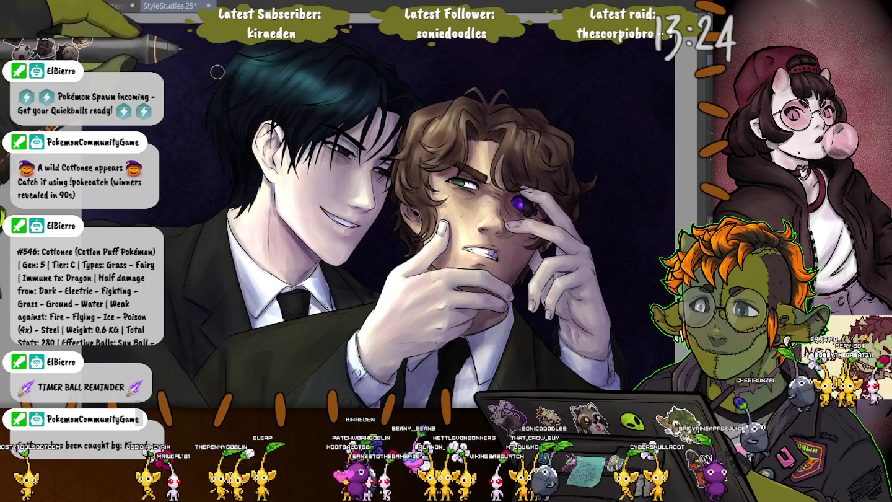
pyautogui.press('[')
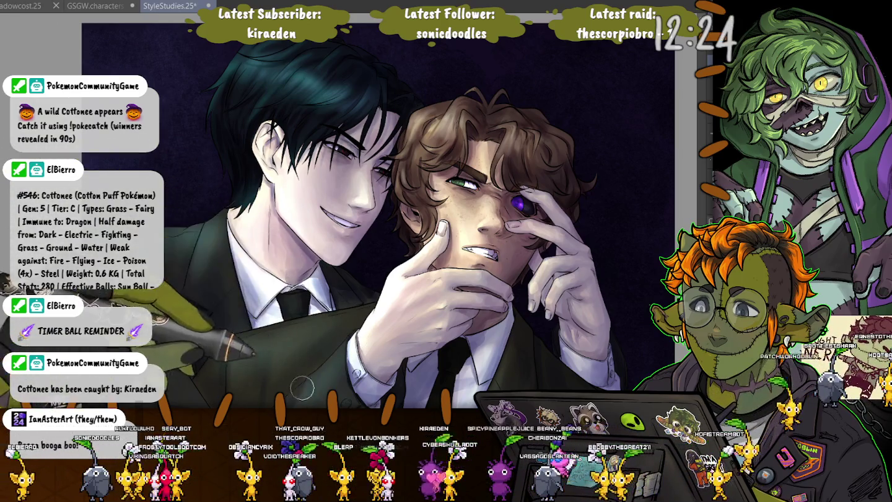
pyautogui.moveTo(272, 427); pyautogui.dragTo(333, 277)
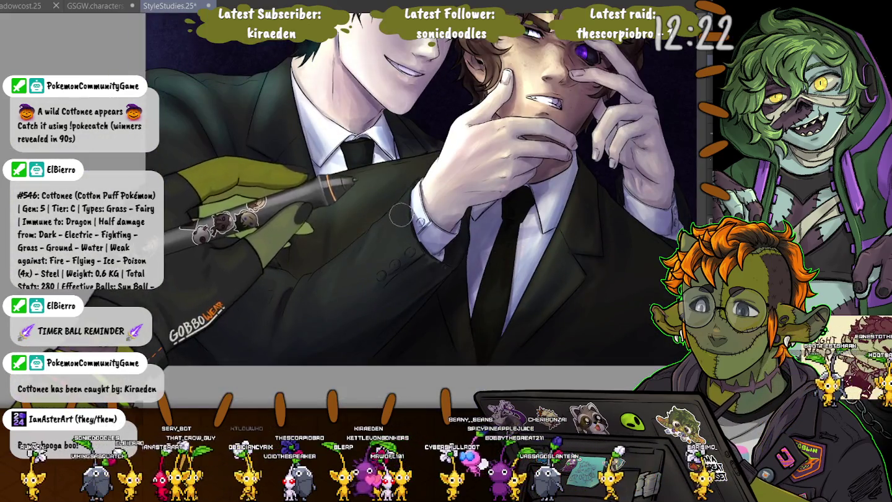
pyautogui.moveTo(333, 277); pyautogui.dragTo(303, 364)
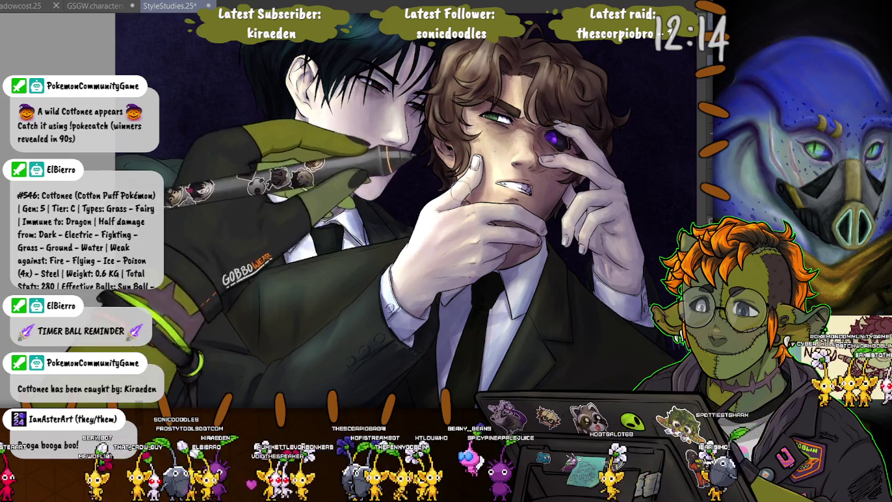
pyautogui.moveTo(200, 94); pyautogui.dragTo(255, 149)
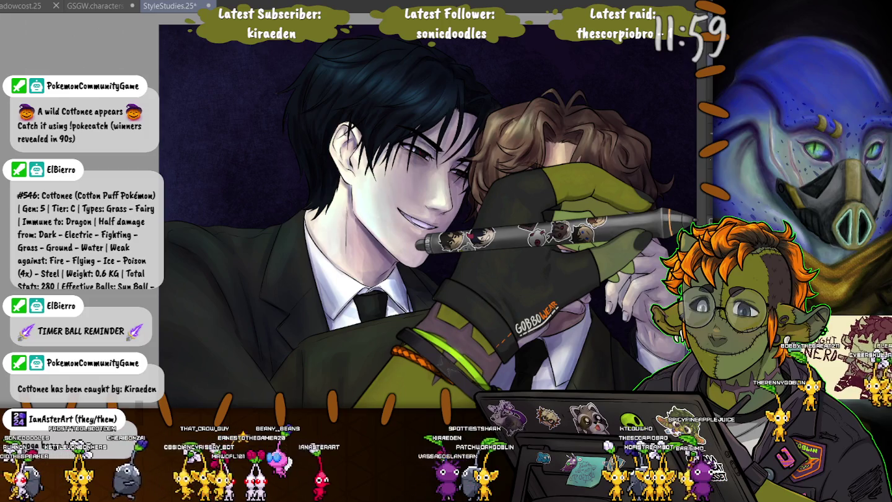
pyautogui.moveTo(372, 174); pyautogui.dragTo(347, 254)
pyautogui.hotkey('ctrl', 'z')
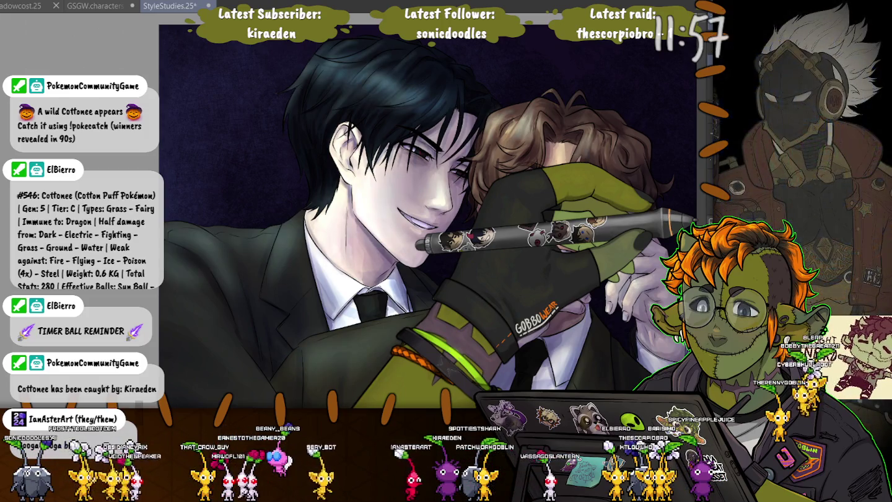
pyautogui.hotkey('ctrl', 'shift', 'z')
pyautogui.hotkey('ctrl', 'z')
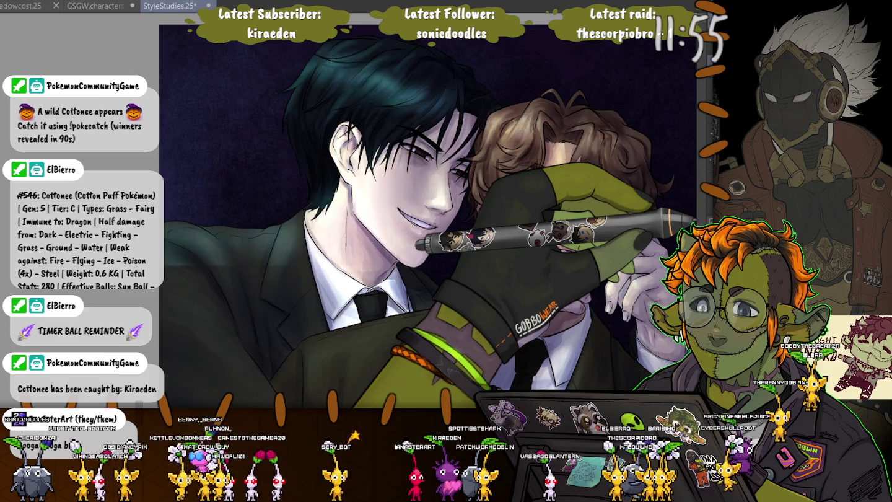
pyautogui.hotkey('ctrl', 'shift', 'z')
pyautogui.hotkey('ctrl', 'z')
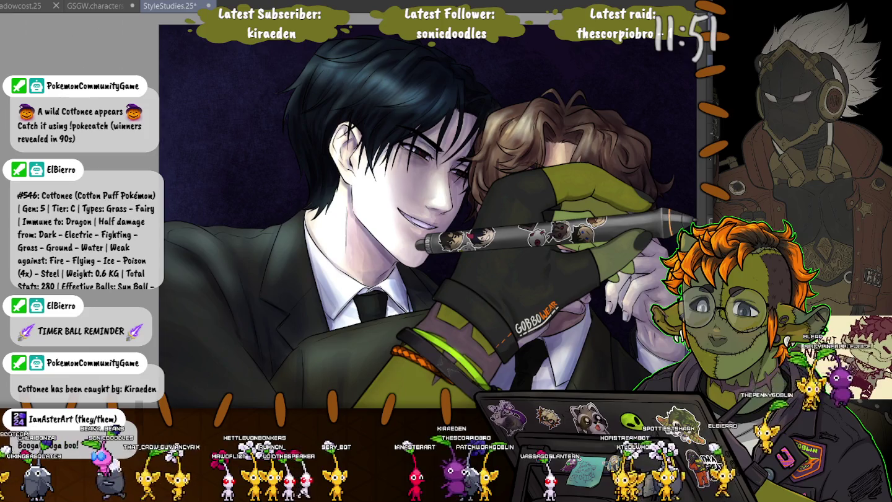
pyautogui.hotkey('ctrl', 'shift', 'z')
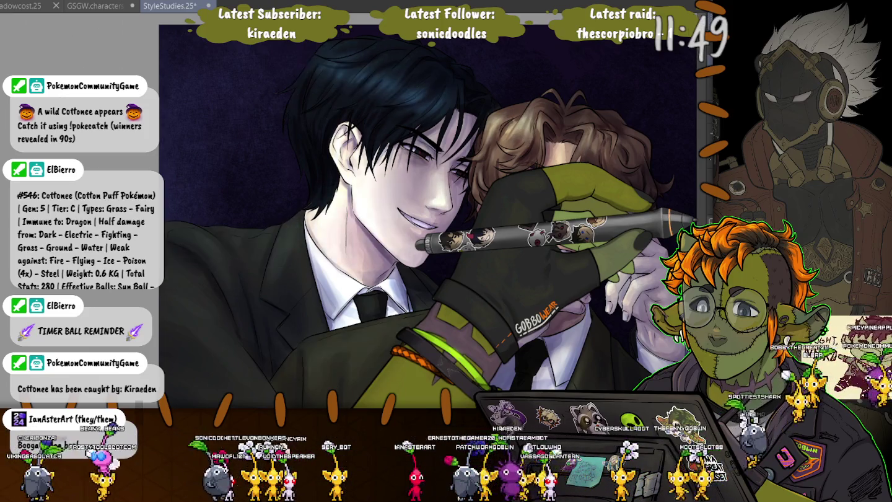
pyautogui.hotkey('ctrl', 'z')
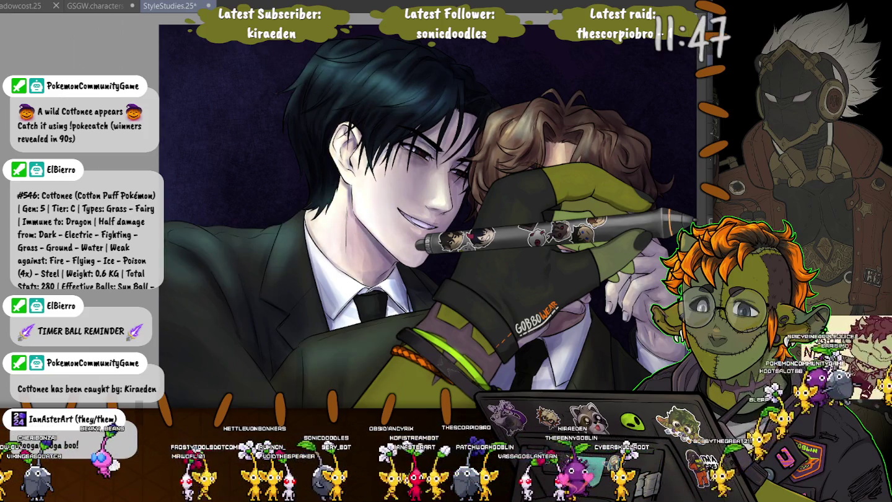
pyautogui.hotkey('ctrl', 'shift', 'z')
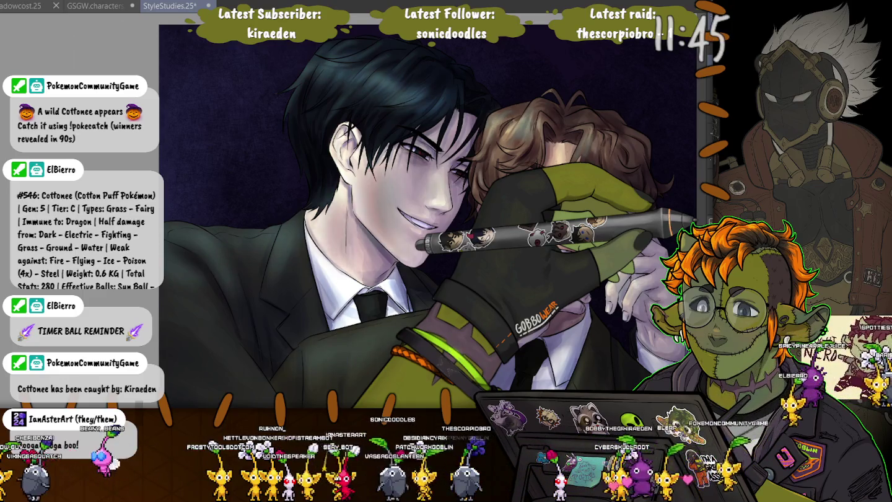
pyautogui.hotkey('ctrl', 'z')
pyautogui.hotkey('ctrl', 'shift', 'z')
pyautogui.hotkey('ctrl', 'z')
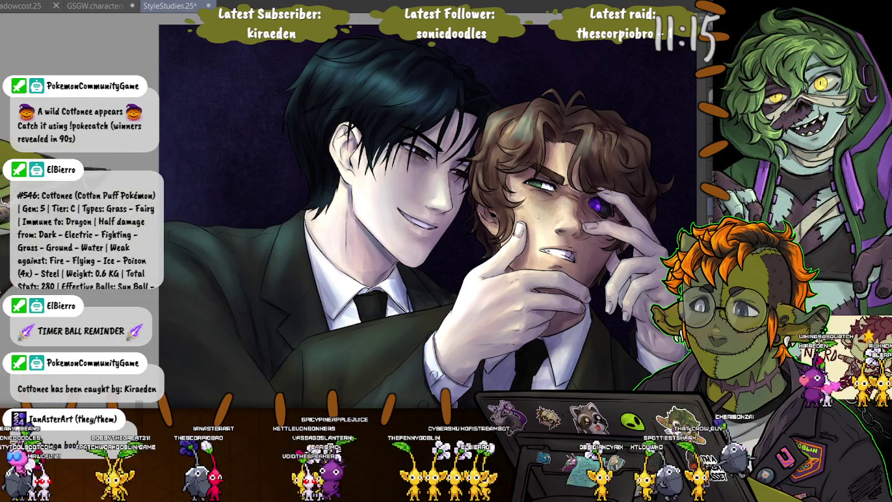
# Bring the lower artwork into view, straighten the rotation, and fit both men in the window.
pyautogui.moveTo(384, 323); pyautogui.dragTo(428, 231)
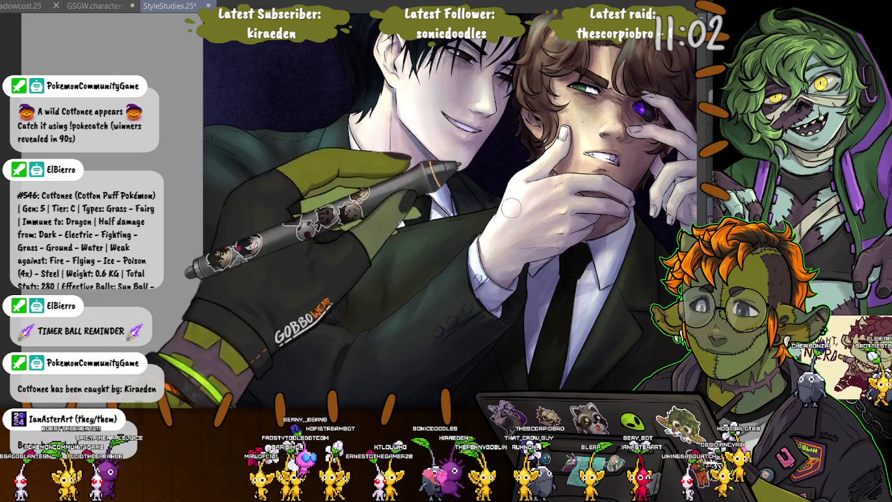
pyautogui.hotkey('ctrl', '0')
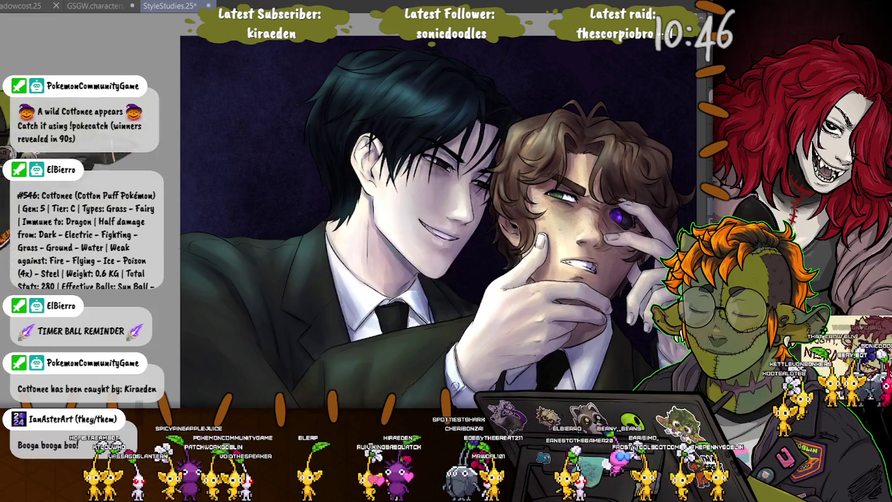
pyautogui.moveTo(615, 298); pyautogui.dragTo(565, 261)
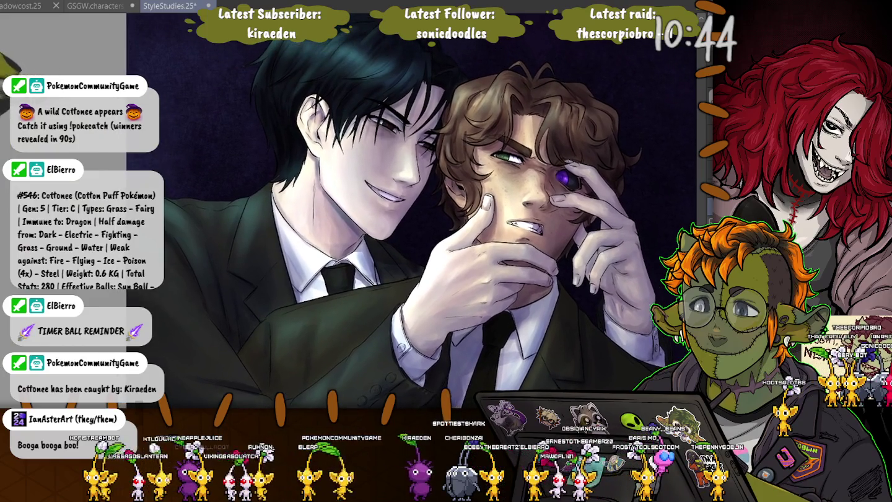
pyautogui.hotkey('ctrl', '0')
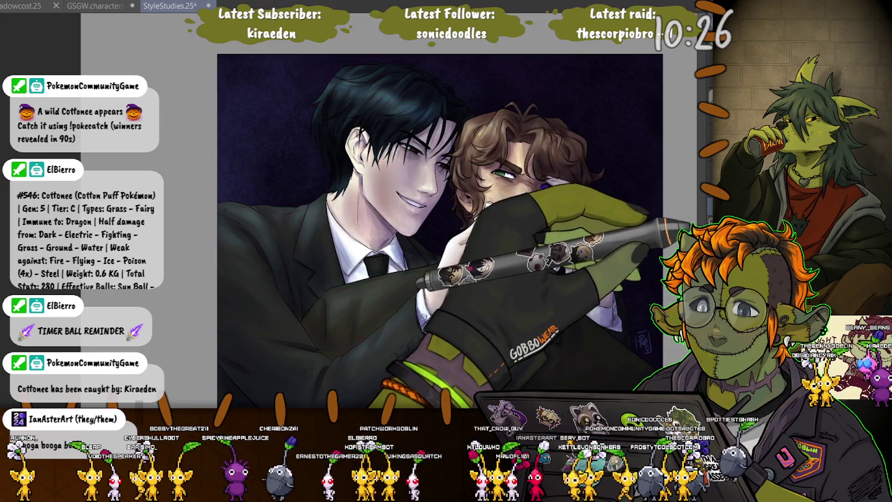
# Undo and redo the colour change to compare tones, leaving the man's hair and suit black.
pyautogui.hotkey('ctrl', 'z')
pyautogui.hotkey('ctrl', 'z')
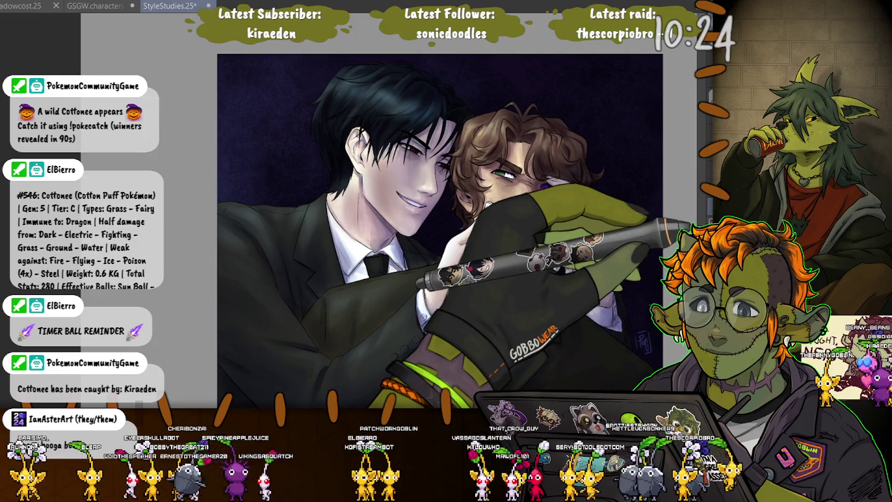
pyautogui.hotkey('ctrl', 'z')
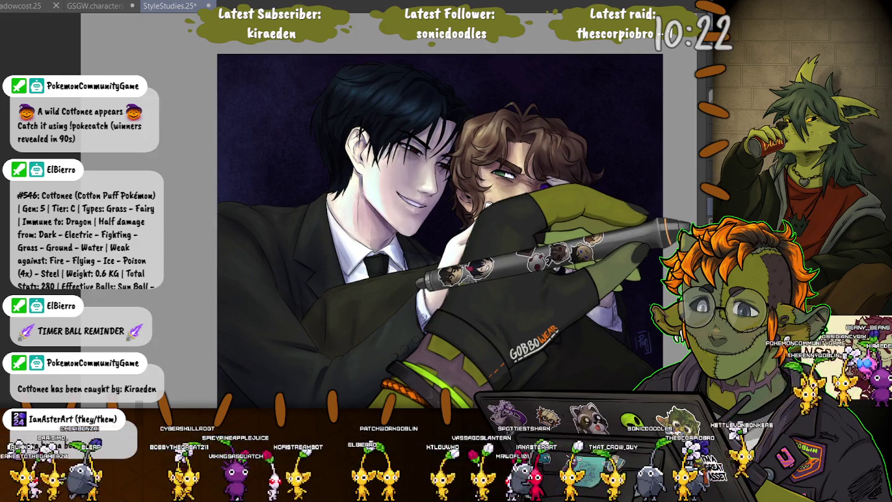
pyautogui.hotkey('ctrl', 'z')
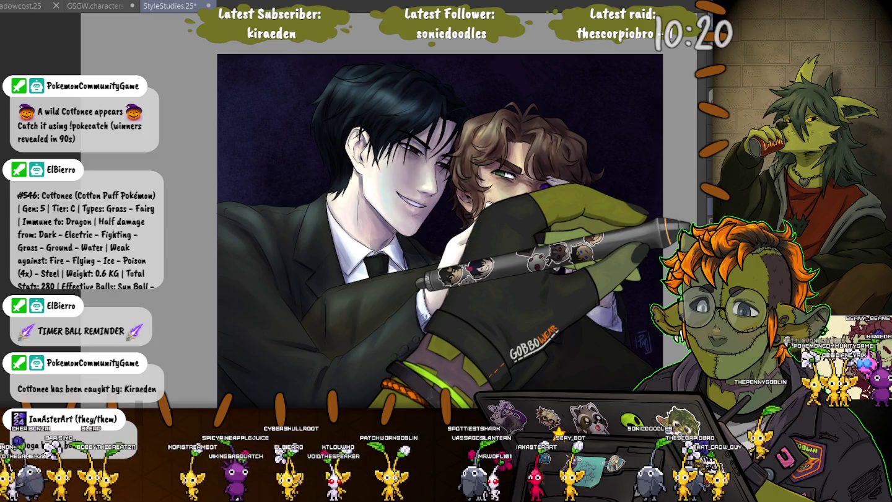
pyautogui.hotkey('ctrl', 'z')
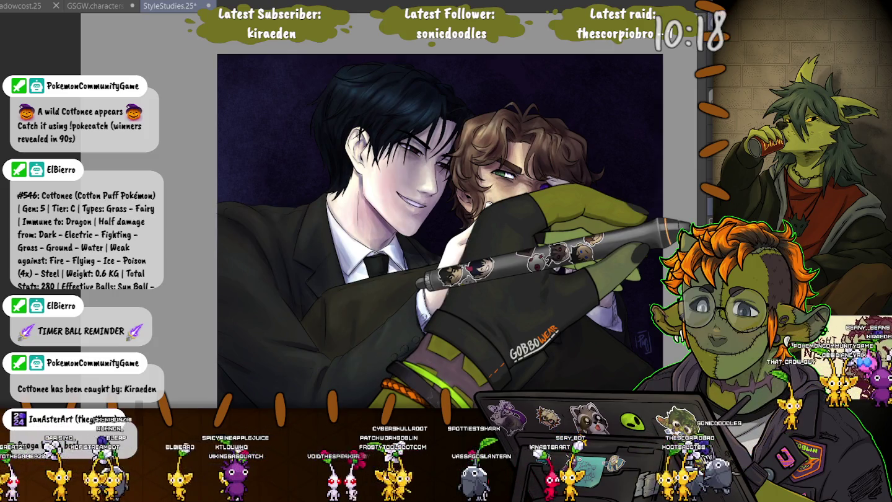
pyautogui.hotkey('ctrl', 'z')
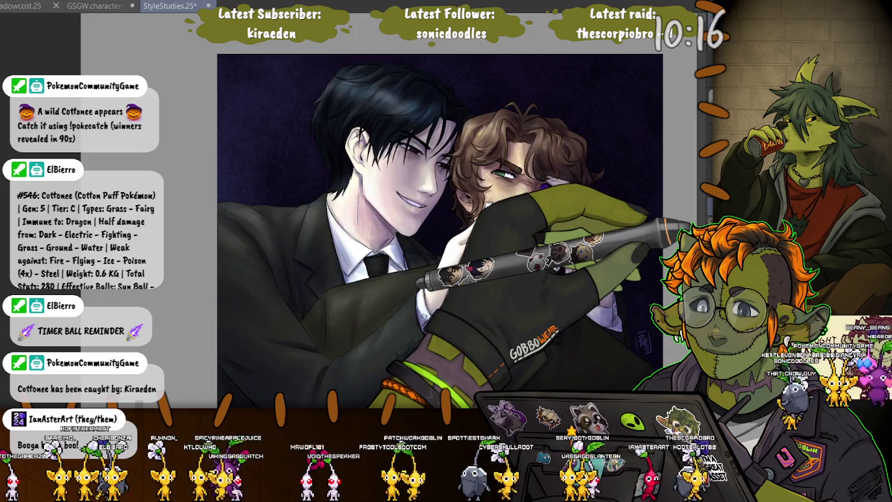
pyautogui.hotkey('ctrl', 'z')
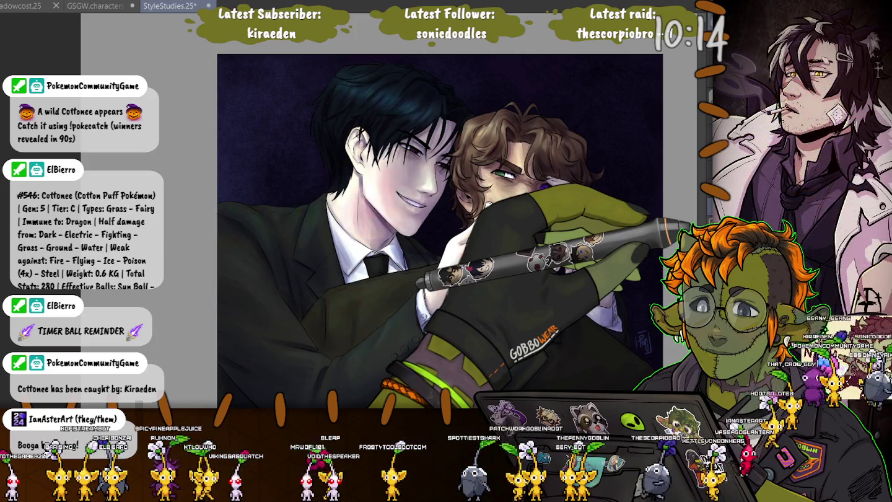
pyautogui.hotkey('ctrl', 'z')
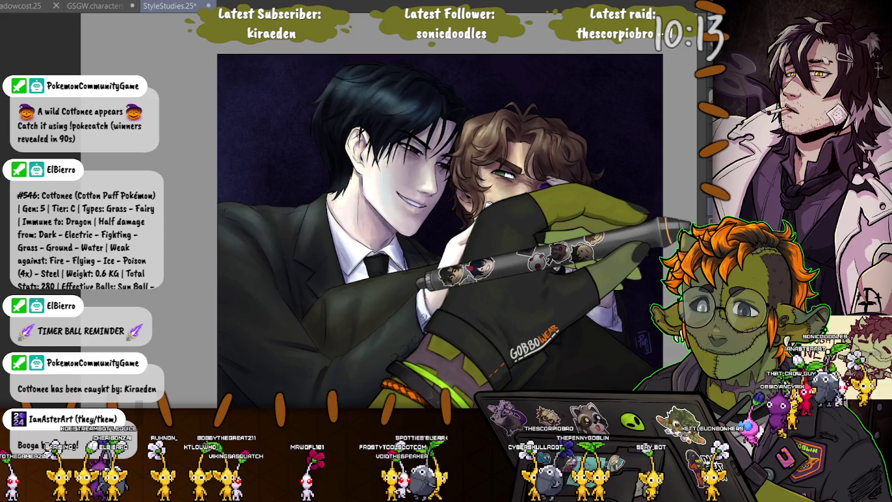
pyautogui.hotkey('ctrl', 'shift', 'z')
pyautogui.hotkey('ctrl', 'z')
pyautogui.hotkey('ctrl', 'shift', 'z')
pyautogui.hotkey('ctrl', 'z')
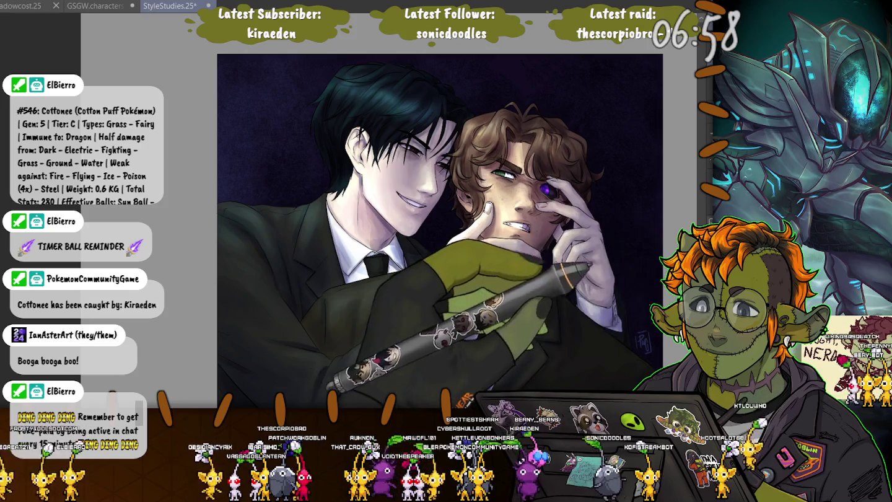
# Select both figures' area, zoom out, and fill the selection with flat light cyan.
pyautogui.hotkey('ctrl', 'shift', 'l')
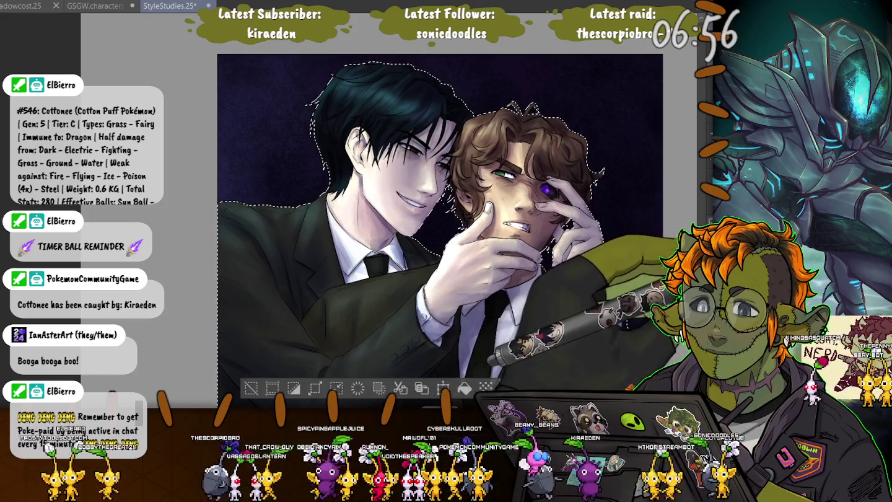
pyautogui.hotkey('ctrl', 'd')
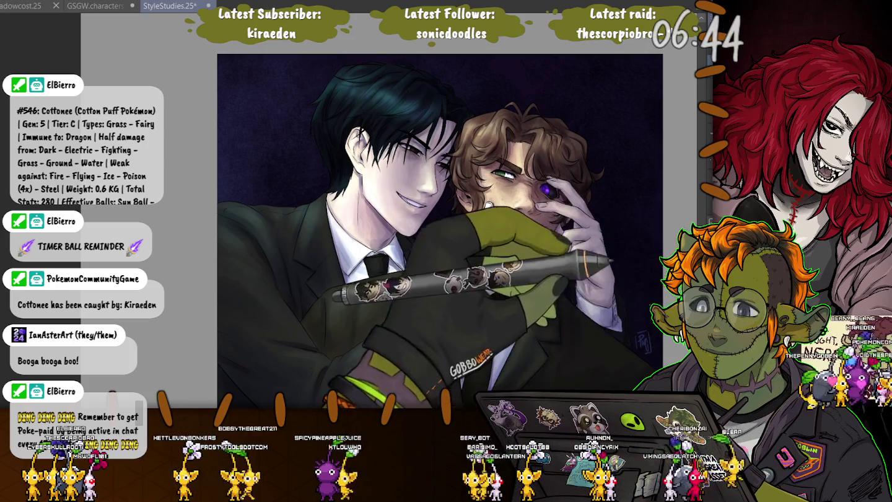
pyautogui.hotkey('ctrl', 'z')
pyautogui.hotkey('ctrl', '-')
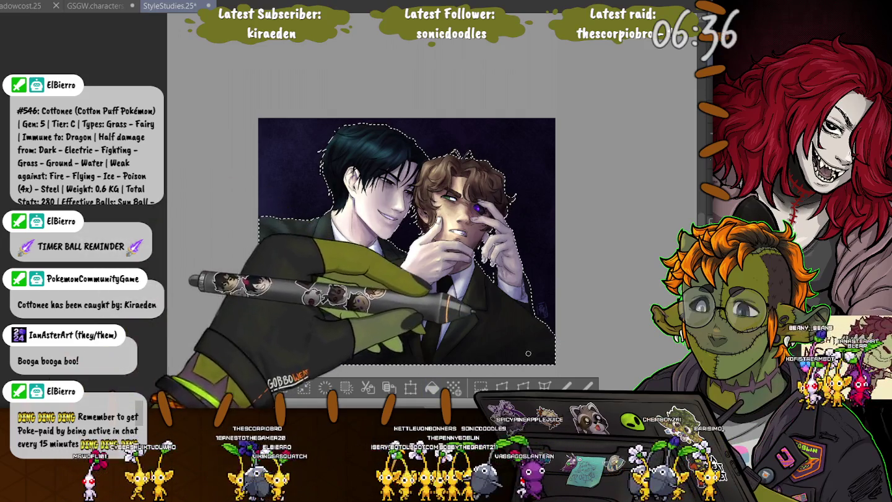
pyautogui.click(432, 387)
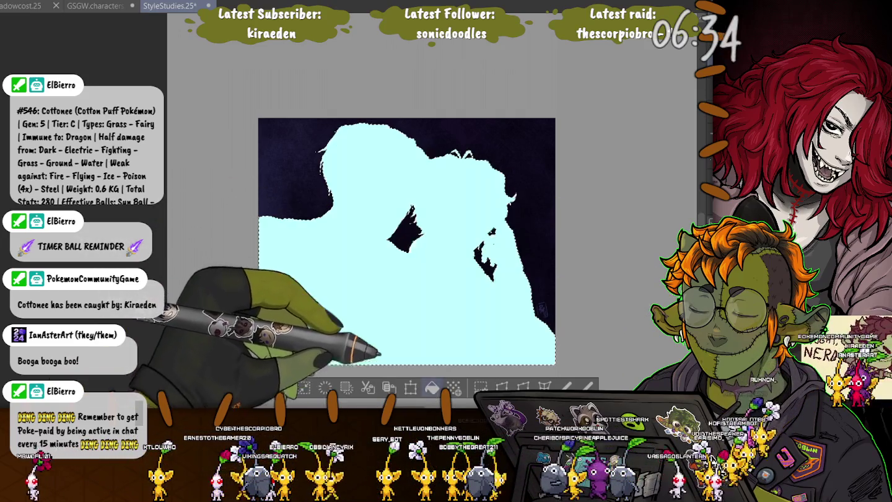
pyautogui.click(289, 385)
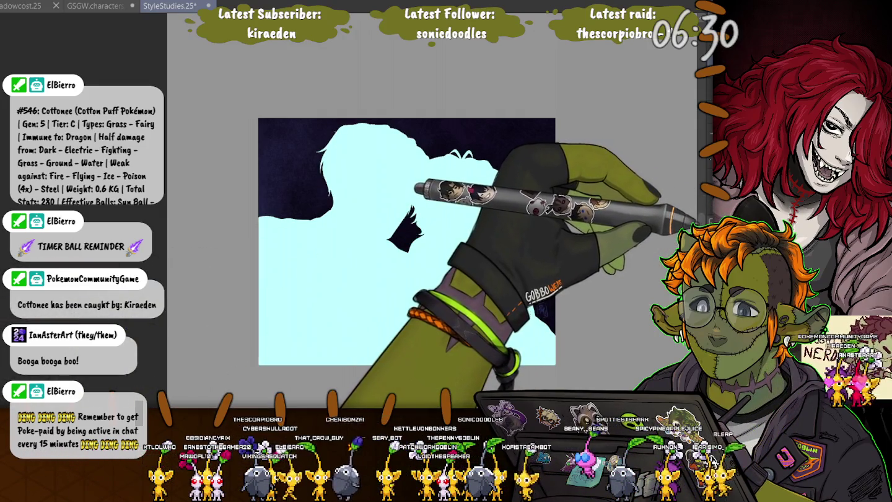
# Toggle the flat cyan fill on and off to compare filled and unfilled figures.
pyautogui.hotkey('ctrl', 'z')
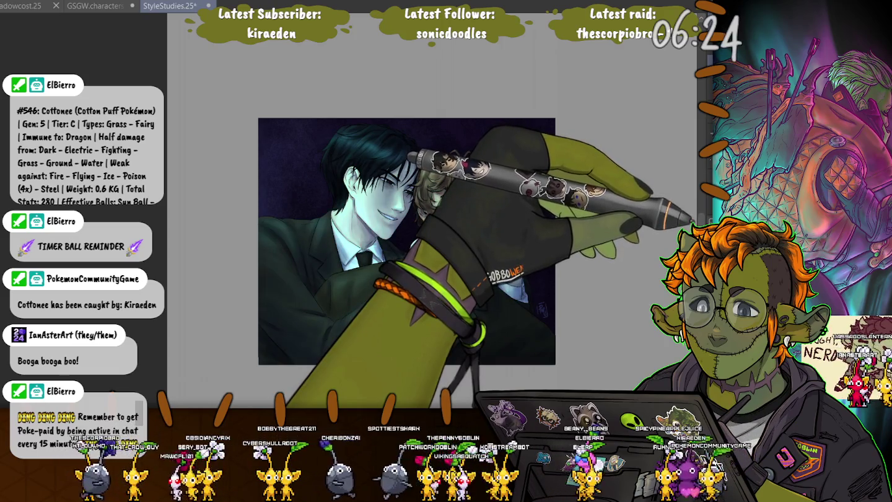
pyautogui.hotkey('ctrl', 'y')
pyautogui.hotkey('ctrl', 'y')
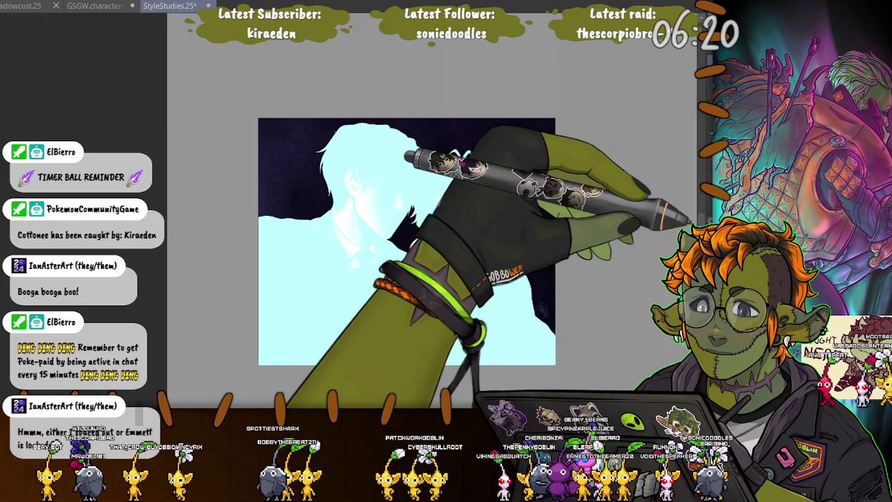
pyautogui.hotkey('ctrl', 'z')
pyautogui.hotkey('ctrl', 'y')
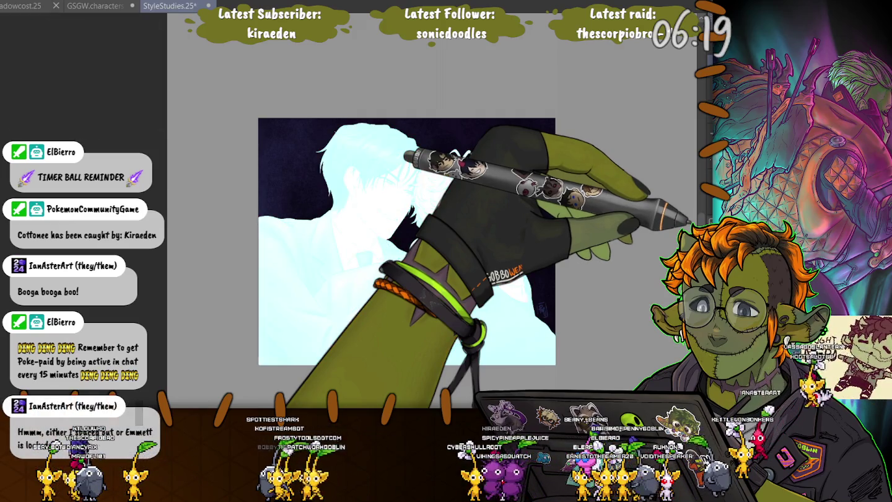
pyautogui.hotkey('ctrl', 'z')
pyautogui.hotkey('ctrl', 'y')
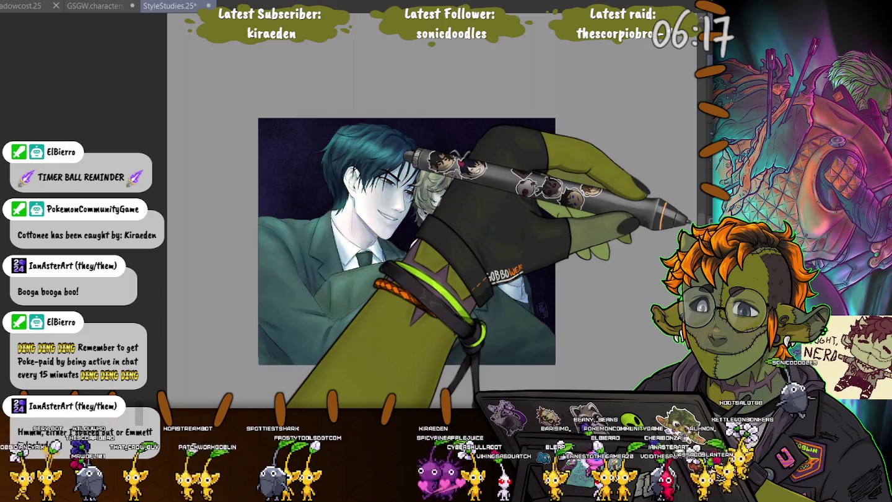
pyautogui.hotkey('ctrl', 'z')
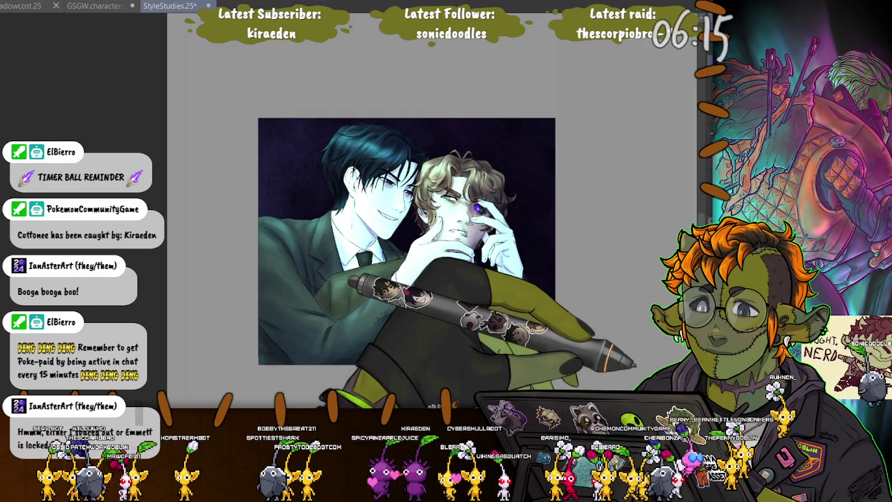
pyautogui.hotkey('ctrl', 'y')
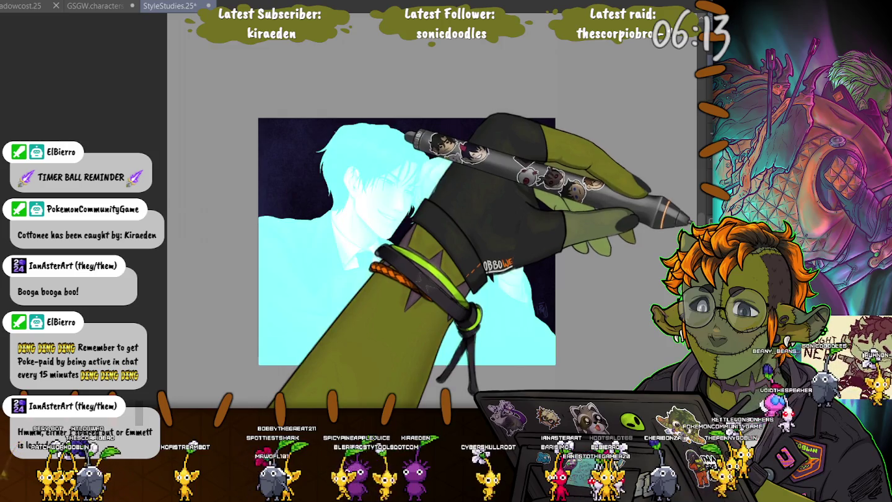
pyautogui.hotkey('ctrl', 'z')
pyautogui.hotkey('ctrl', 'y')
# Step through the silhouette and earlier dark versions, ending on the fully painted pair.
pyautogui.hotkey('ctrl', 'z')
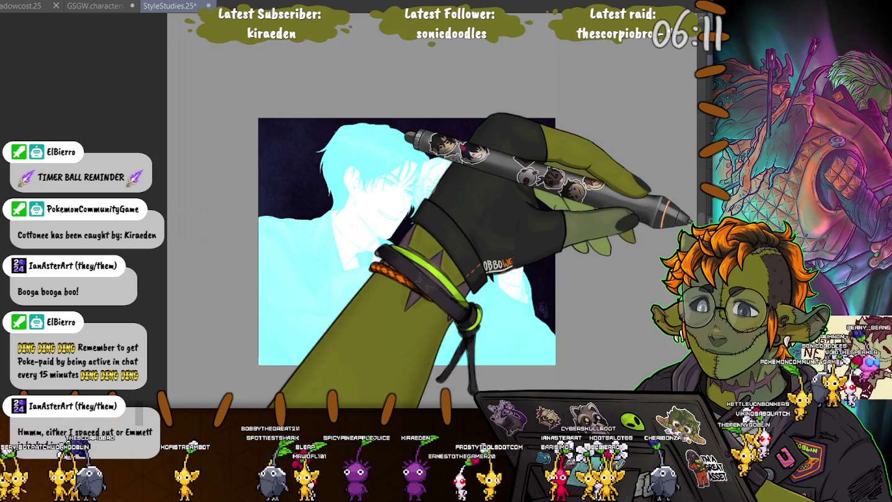
pyautogui.hotkey('ctrl', 'z')
pyautogui.hotkey('ctrl', 'z')
pyautogui.hotkey('ctrl', 'z')
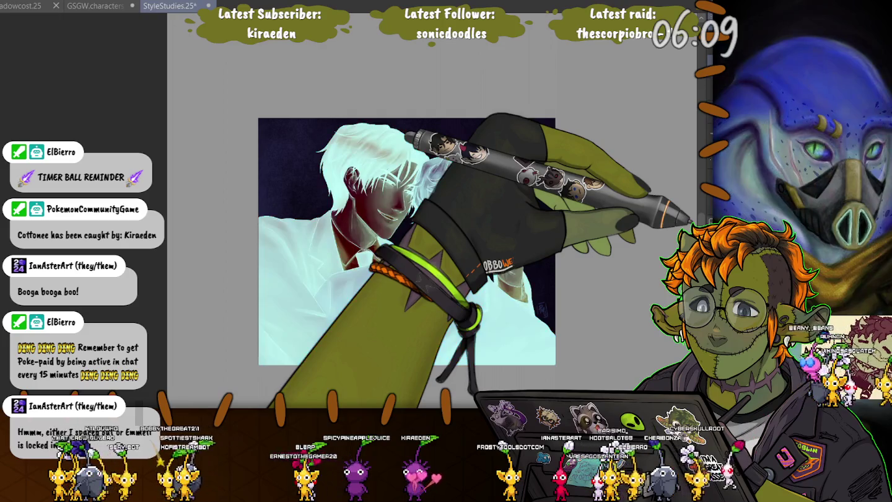
pyautogui.hotkey('ctrl', 'z')
pyautogui.hotkey('ctrl', 'z')
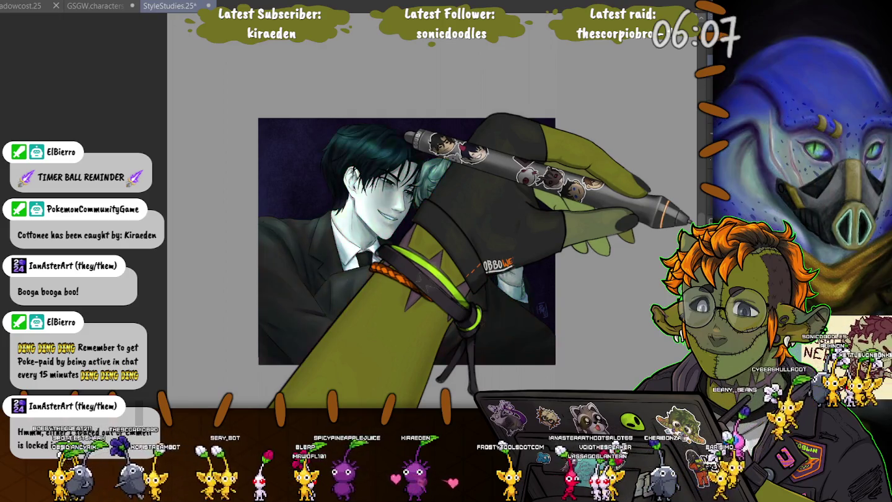
pyautogui.hotkey('ctrl', 'z')
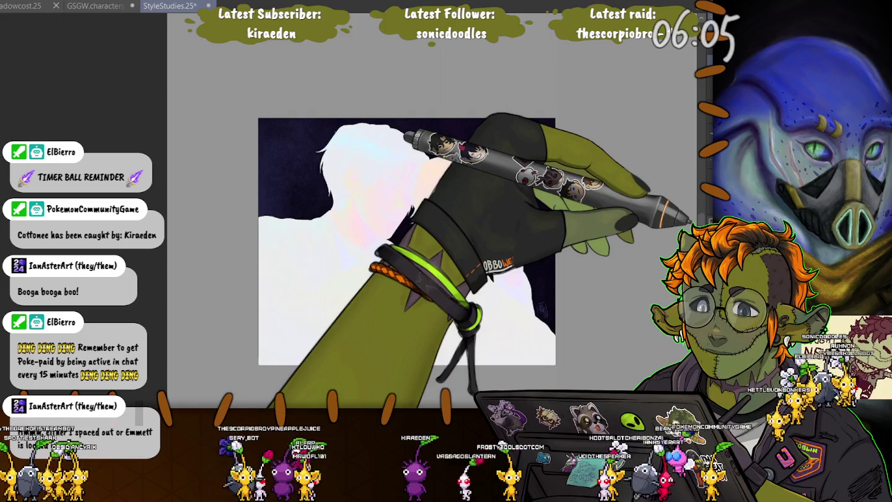
pyautogui.hotkey('ctrl', 'z')
pyautogui.hotkey('ctrl', 'y')
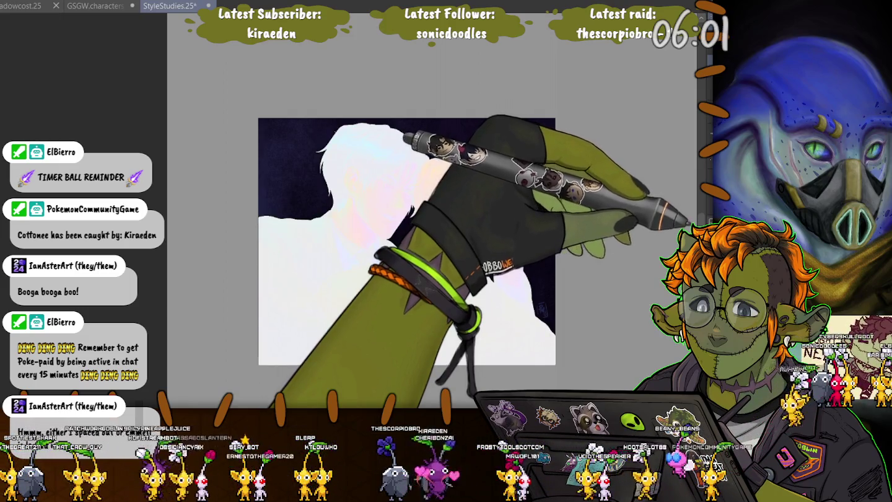
pyautogui.hotkey('ctrl', 'z')
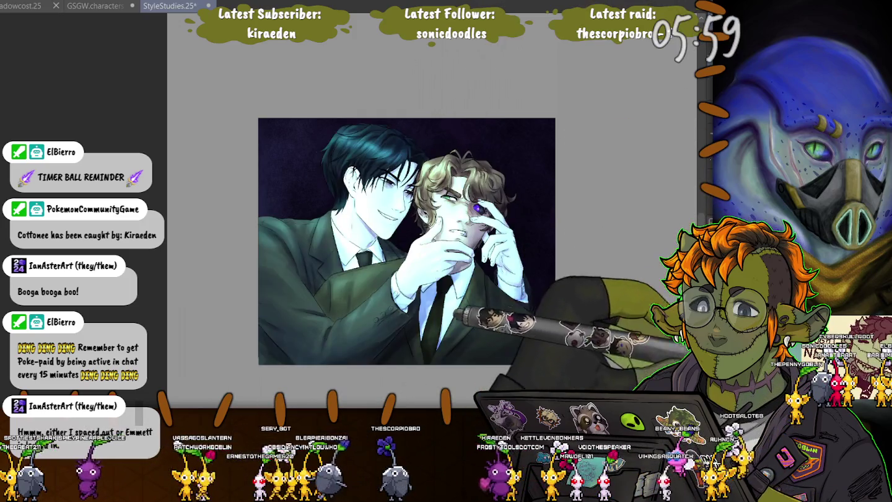
pyautogui.hotkey('ctrl', 'y')
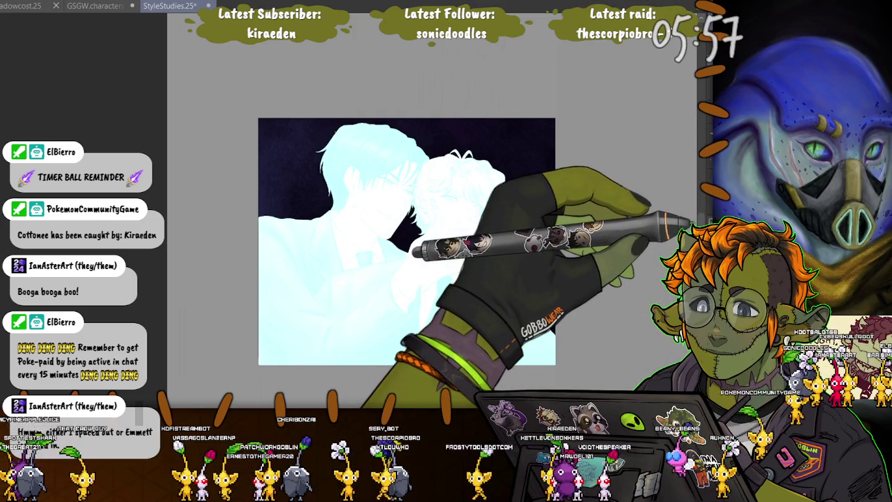
pyautogui.hotkey('ctrl', 'z')
pyautogui.hotkey('ctrl', 'y')
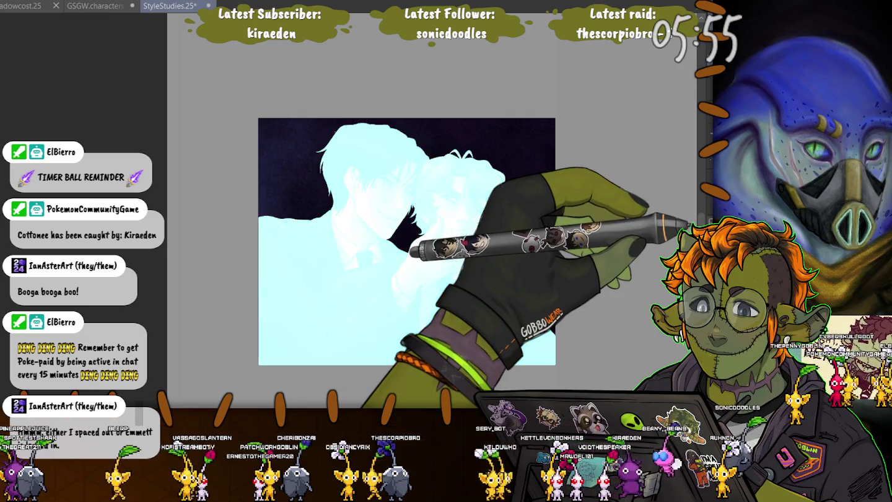
pyautogui.hotkey('ctrl', 'z')
pyautogui.hotkey('ctrl', 'y')
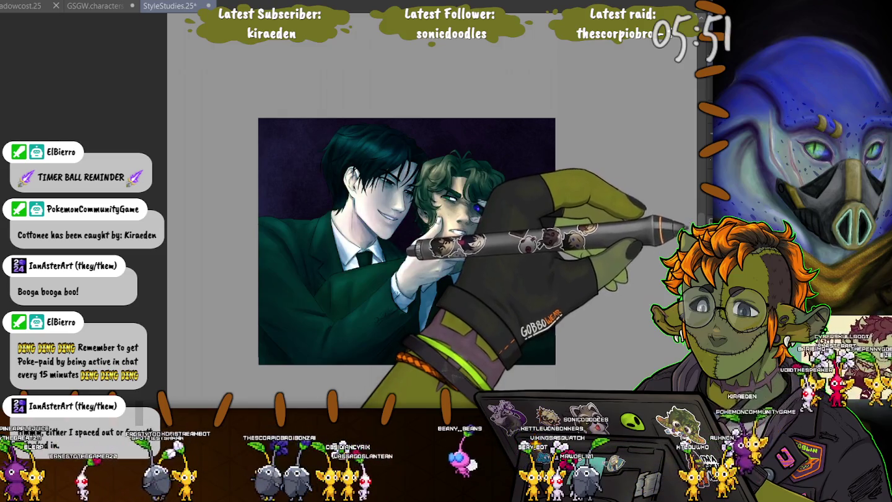
pyautogui.hotkey('ctrl', 'z')
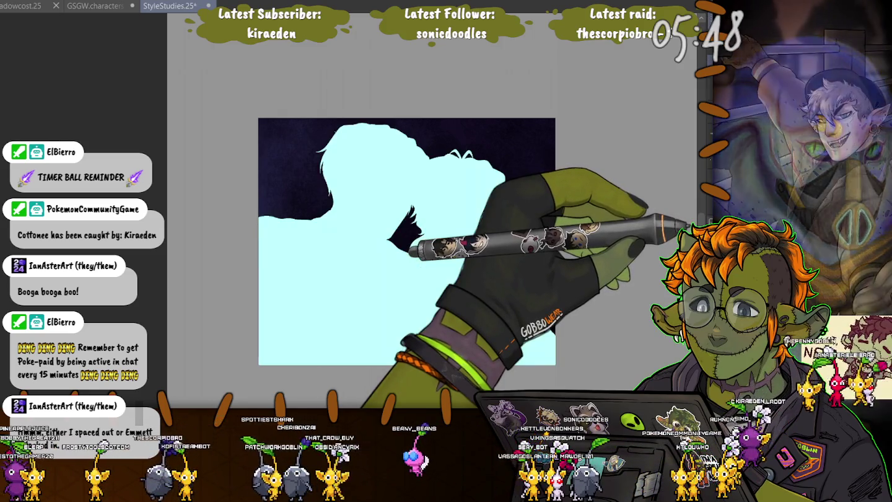
pyautogui.hotkey('ctrl', 'y')
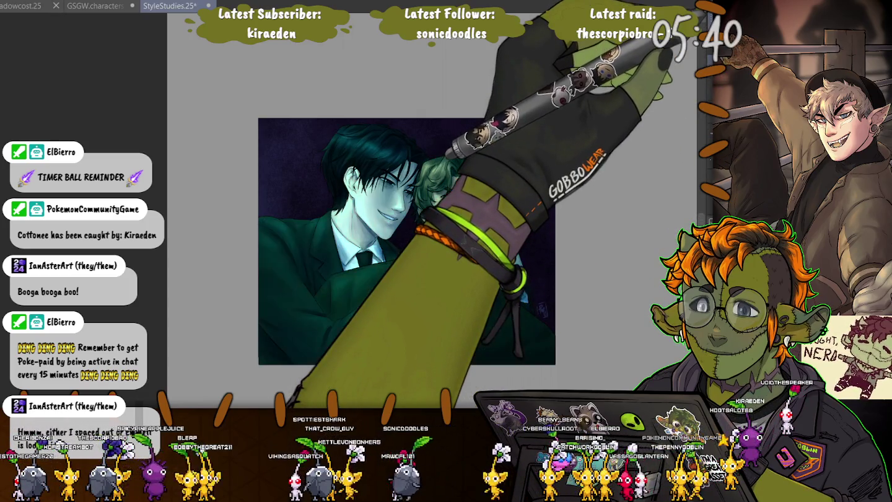
# Redo one history step, then select the area covered by both figures.
pyautogui.hotkey('ctrl', 'y')
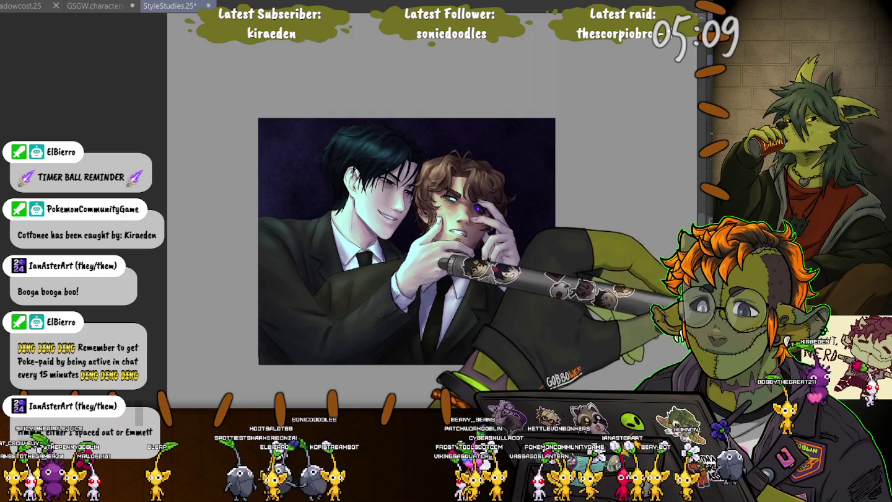
pyautogui.hotkey('ctrl', 'shift', 'a')
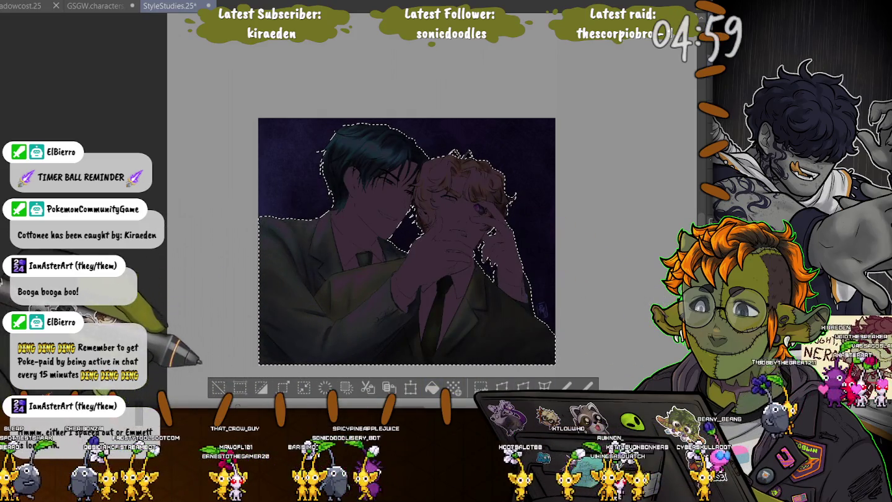
# Deselect, then compare the rim-lit, washed-out and face-and-hand highlight versions through history.
pyautogui.hotkey('ctrl', 'd')
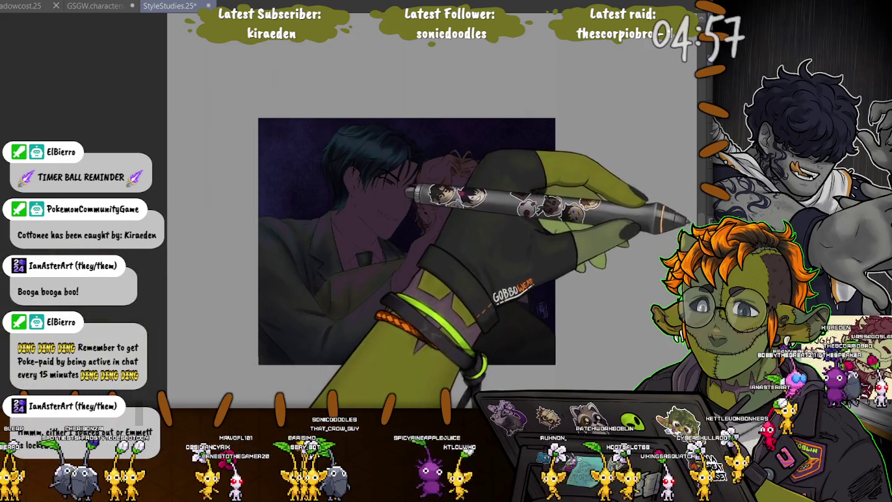
pyautogui.hotkey('alt', 'BackSpace')
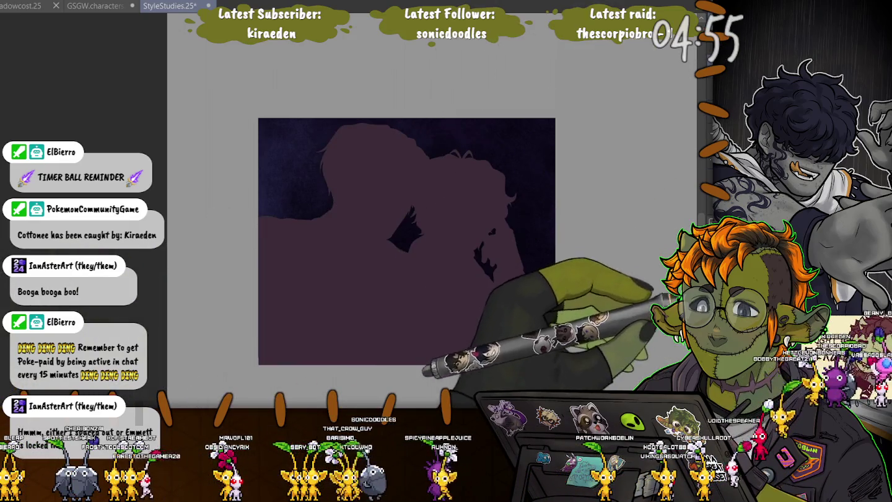
pyautogui.hotkey('ctrl', 'z')
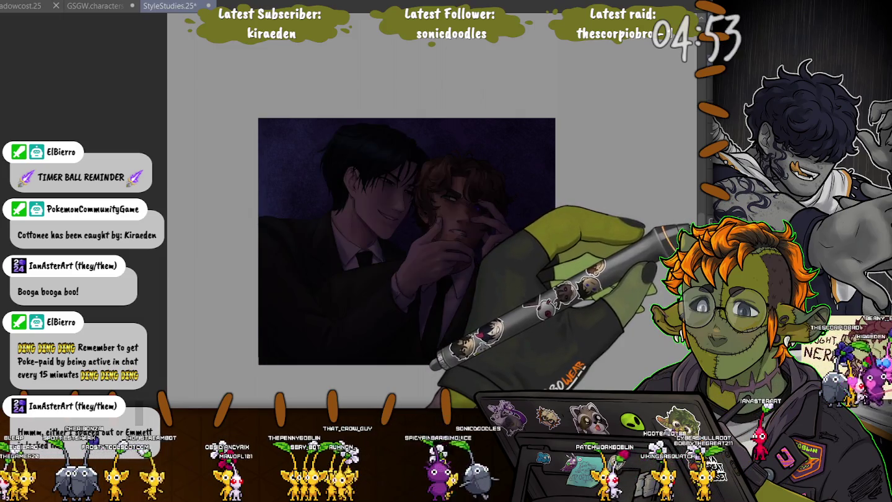
pyautogui.hotkey('ctrl', 'z')
pyautogui.hotkey('ctrl', 'z')
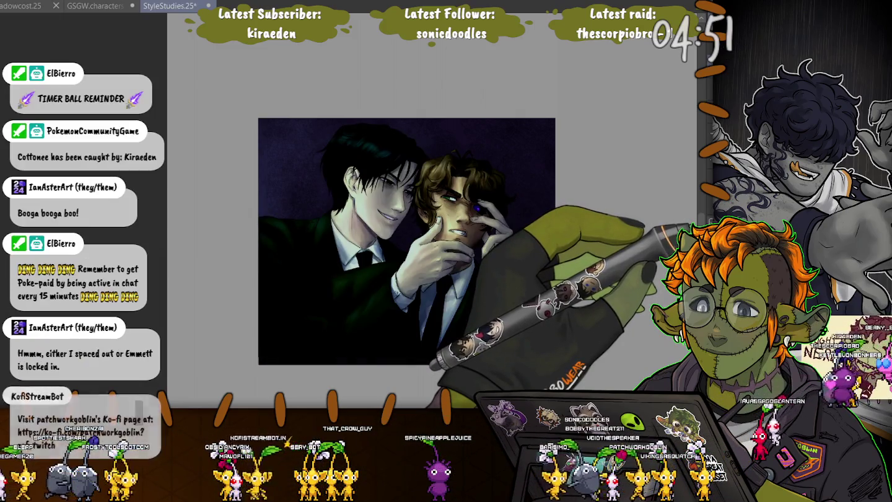
pyautogui.hotkey('ctrl', 'z')
pyautogui.hotkey('ctrl', 'z')
pyautogui.hotkey('ctrl', 'y')
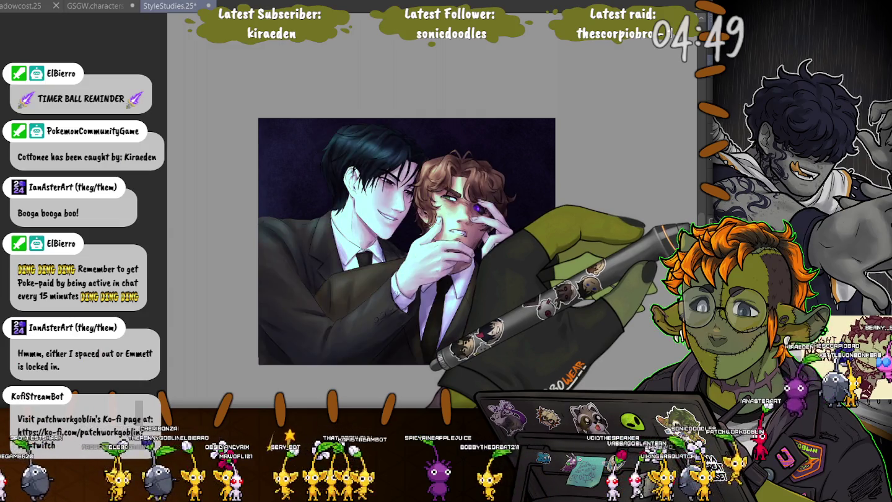
pyautogui.hotkey('ctrl', 'z')
pyautogui.hotkey('ctrl', 'y')
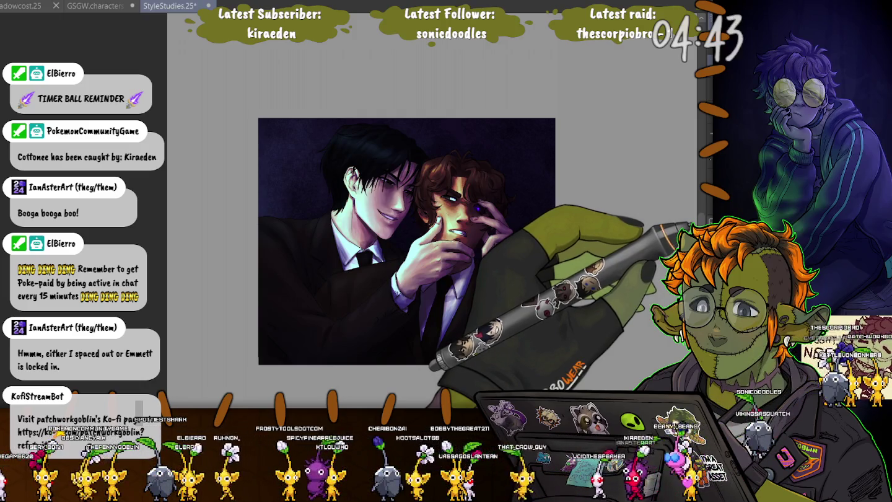
pyautogui.hotkey('ctrl', 'z')
pyautogui.hotkey('ctrl', 'shift', 'z')
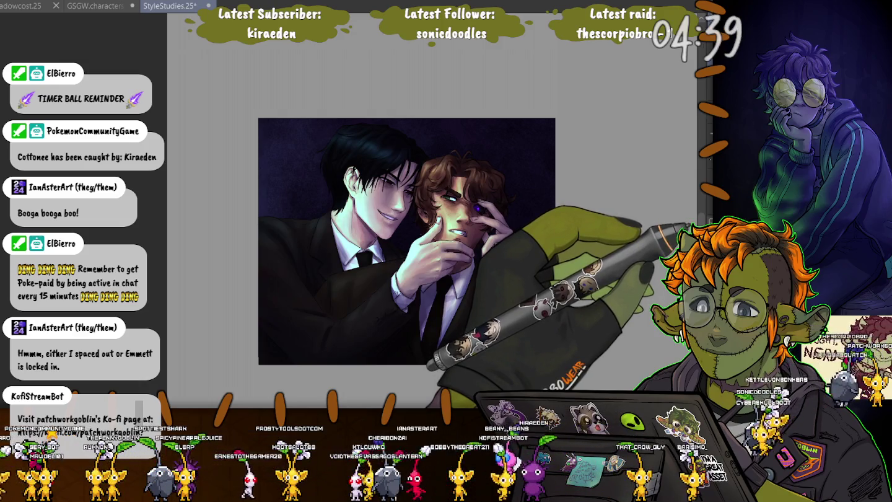
pyautogui.hotkey('ctrl', 'z')
pyautogui.hotkey('ctrl', 'shift', 'z')
pyautogui.hotkey('ctrl', 'shift', 'z')
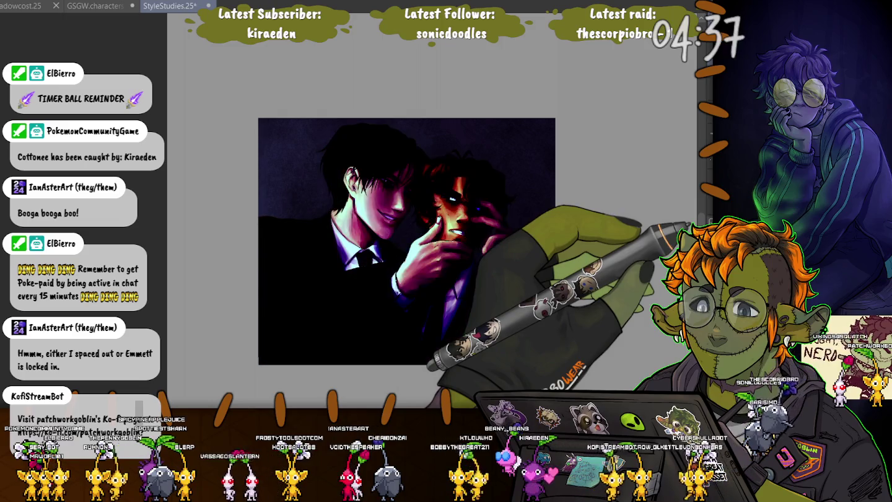
# Flick between flat-colour, green-shadowed and shaded versions, stopping on the purple-lit rendering.
pyautogui.hotkey('ctrl', 'z')
pyautogui.hotkey('ctrl', 'z')
pyautogui.hotkey('ctrl', 'z')
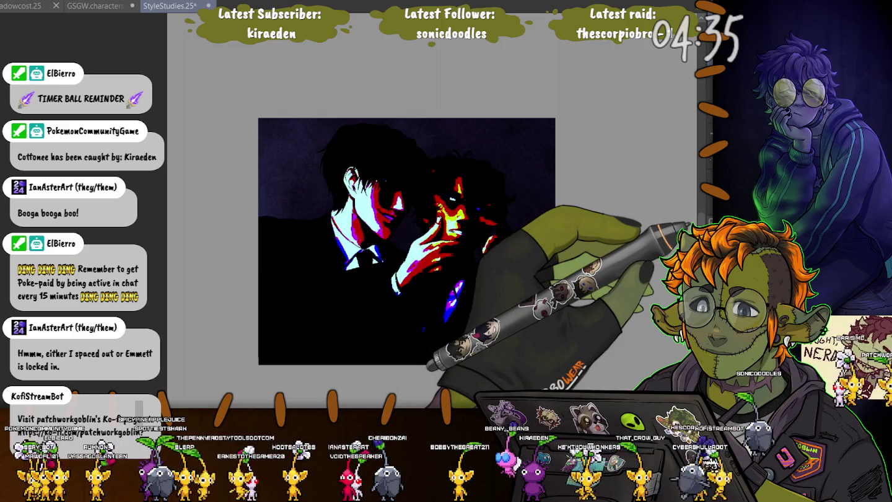
pyautogui.hotkey('ctrl', 'z')
pyautogui.hotkey('ctrl', 'shift', 'z')
pyautogui.hotkey('ctrl', 'shift', 'z')
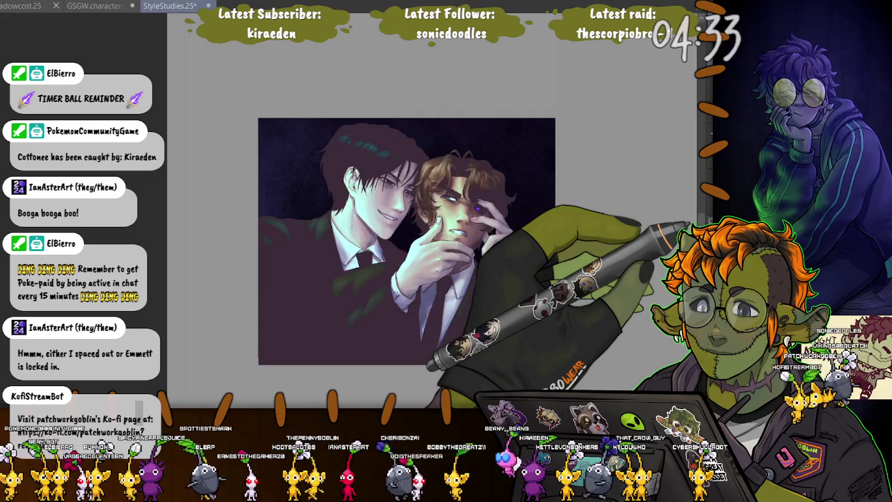
pyautogui.hotkey('ctrl', 'shift', 'z')
pyautogui.hotkey('ctrl', 'shift', 'z')
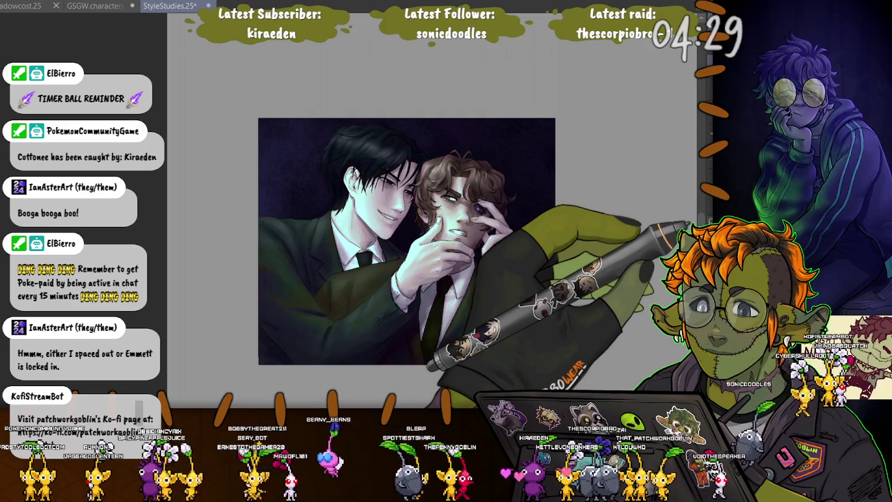
pyautogui.hotkey('ctrl', 'z')
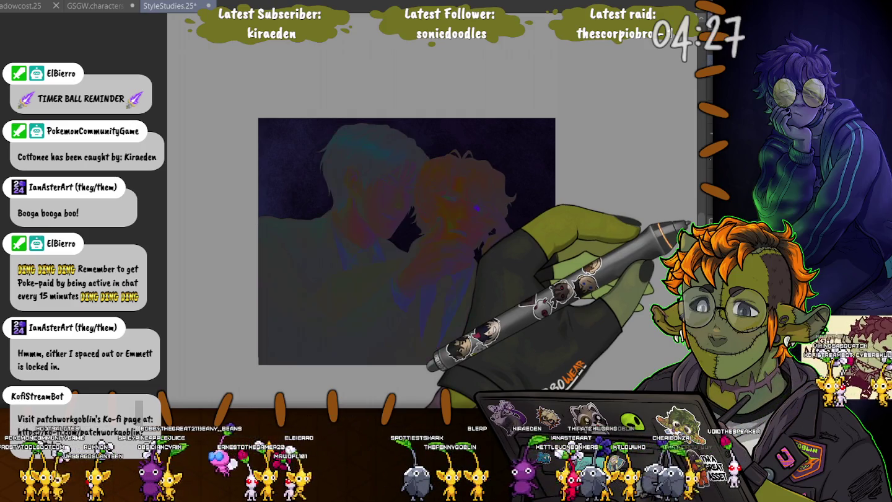
pyautogui.hotkey('ctrl', 'shift', 'z')
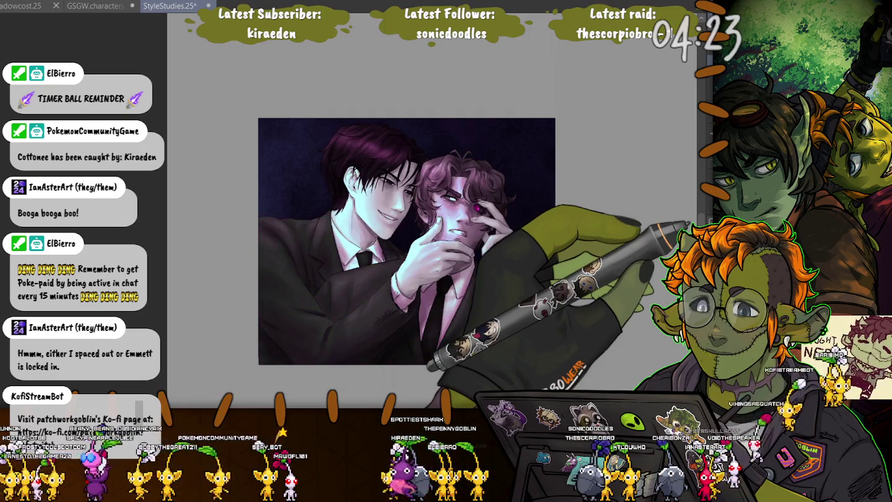
pyautogui.hotkey('ctrl', 'z')
pyautogui.hotkey('ctrl', 'z')
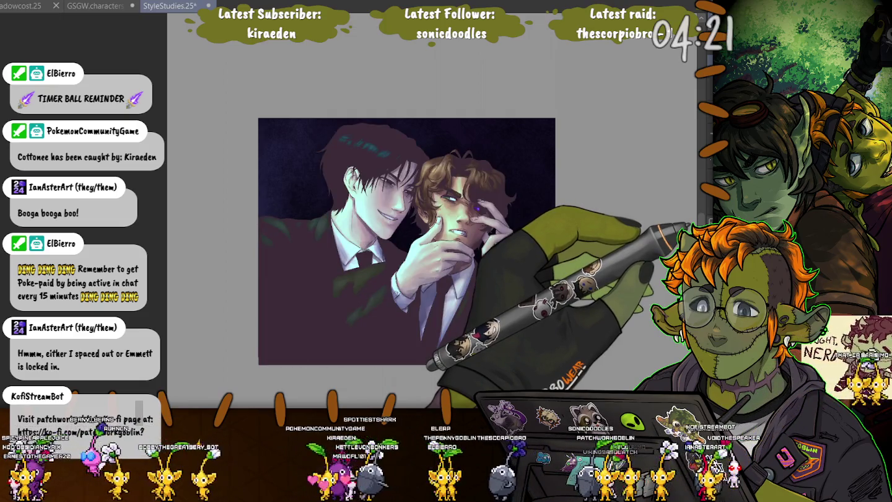
pyautogui.hotkey('ctrl', 'z')
pyautogui.hotkey('ctrl', 'shift', 'z')
pyautogui.hotkey('ctrl', 'z')
pyautogui.hotkey('ctrl', 'shift', 'z')
pyautogui.hotkey('ctrl', 'shift', 'z')
pyautogui.hotkey('ctrl', 'shift', 'z')
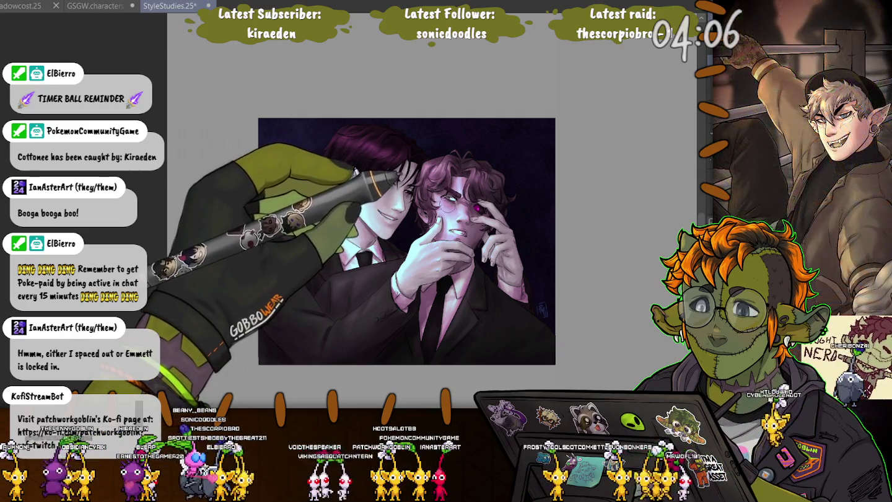
# Brush a green tint on the right figure's cheek, undo it, and step back through earlier versions.
pyautogui.moveTo(443, 208); pyautogui.dragTo(462, 239)
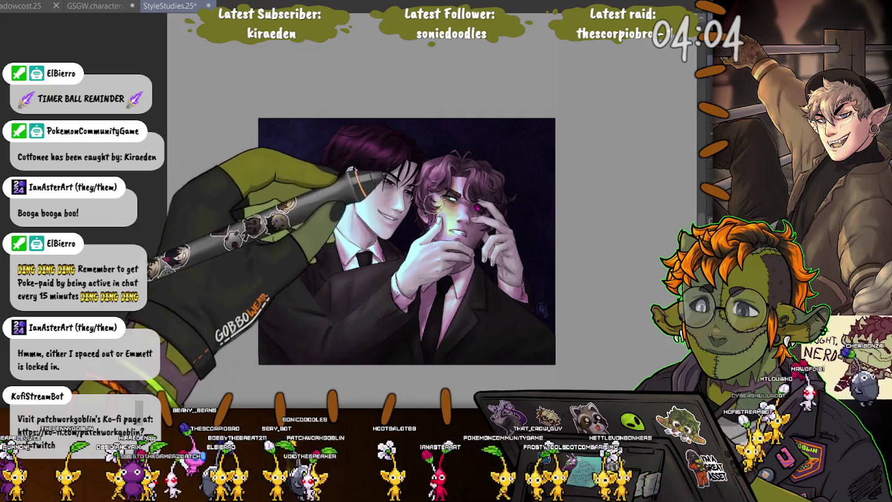
pyautogui.hotkey('ctrl', 'z')
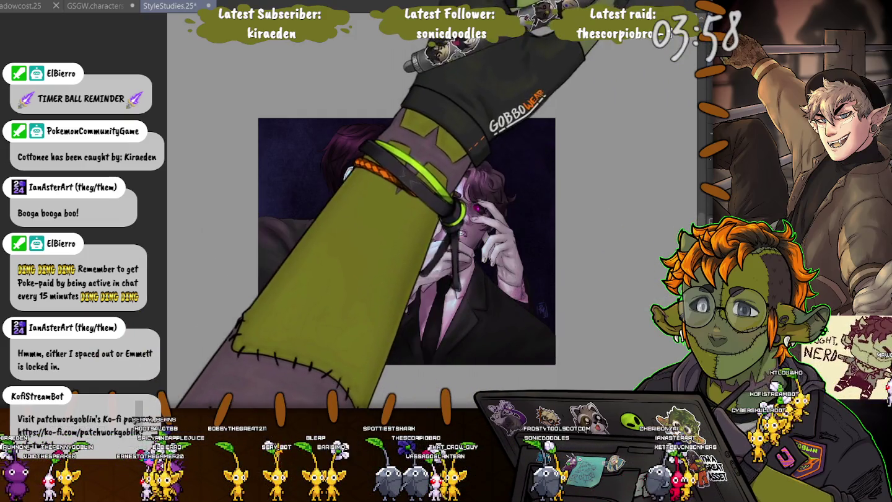
pyautogui.hotkey('ctrl', 'z')
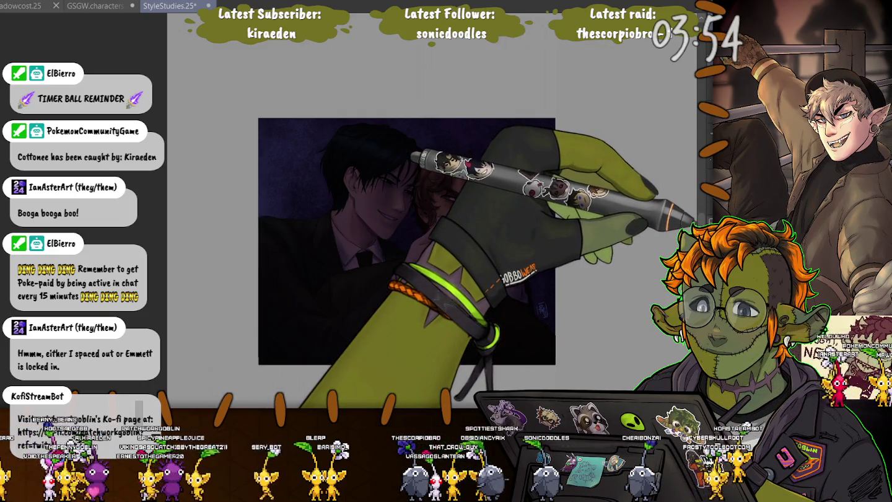
pyautogui.hotkey('ctrl', 'z')
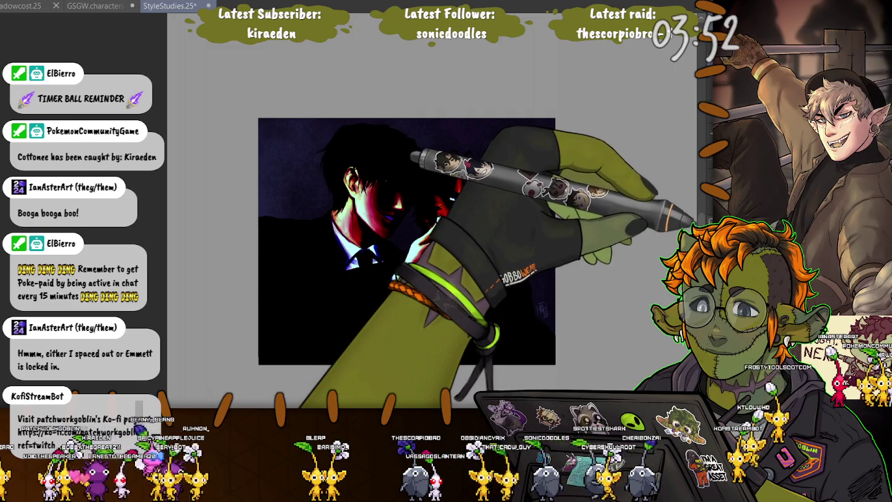
pyautogui.hotkey('ctrl', 'z')
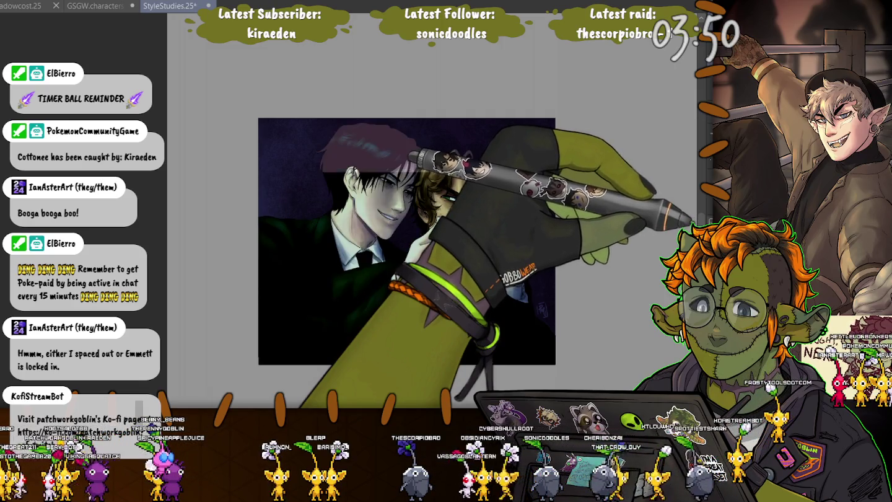
pyautogui.hotkey('ctrl', 'z')
pyautogui.hotkey('ctrl', 'z')
# Compare brighter and darker face lighting, settling on the black-haired, naturally coloured version.
pyautogui.hotkey('ctrl', 'shift', 'z')
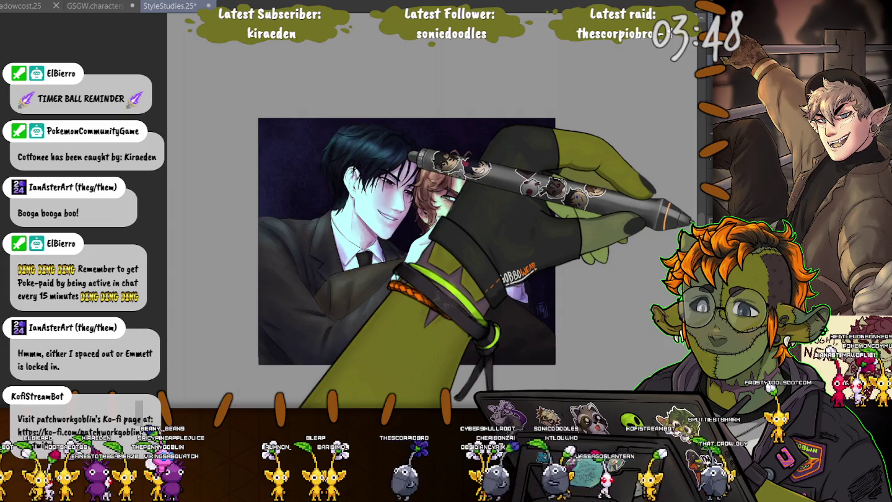
pyautogui.hotkey('ctrl', 'z')
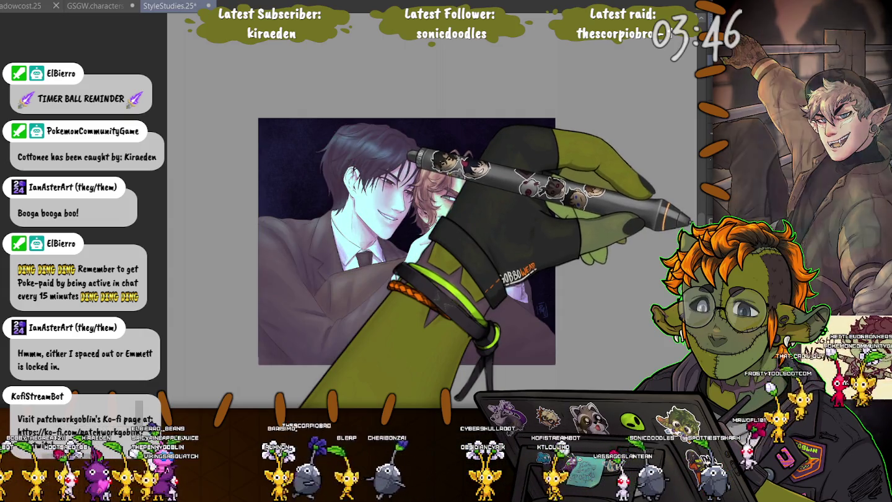
pyautogui.hotkey('ctrl', 'shift', 'z')
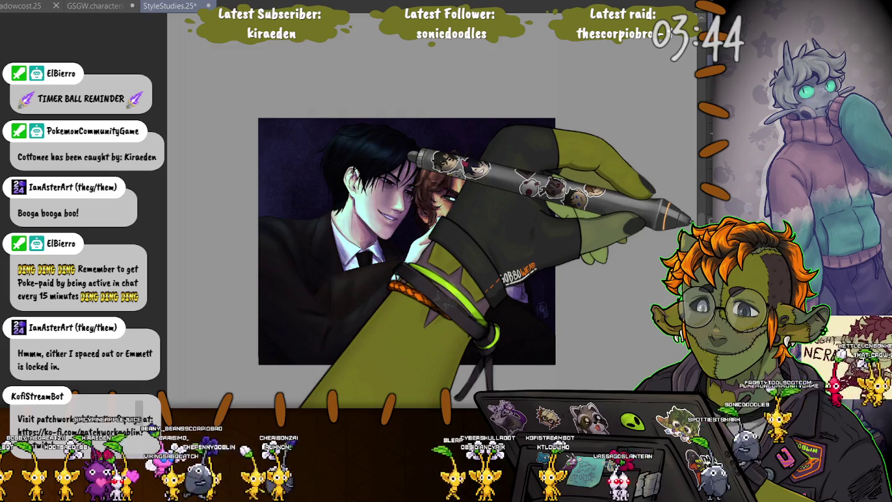
pyautogui.hotkey('ctrl', 'z')
pyautogui.hotkey('ctrl', 'shift', 'z')
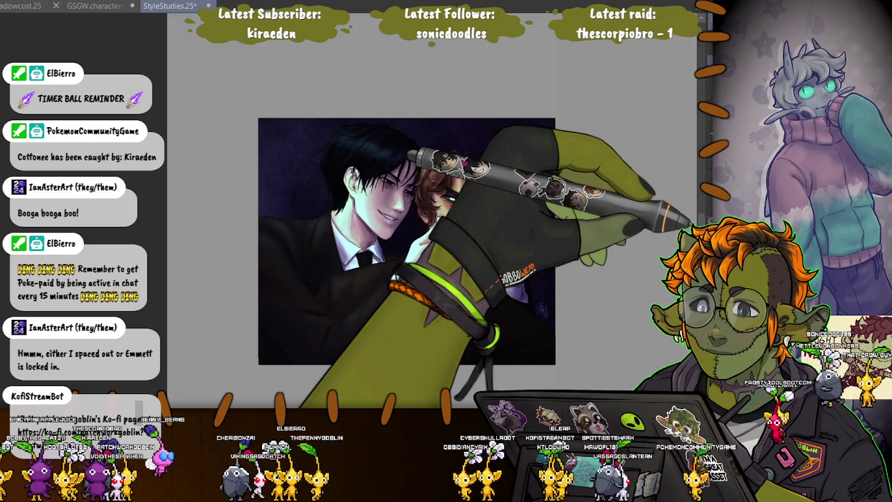
pyautogui.hotkey('ctrl', 'shift', 'z')
pyautogui.hotkey('ctrl', 'shift', 'z')
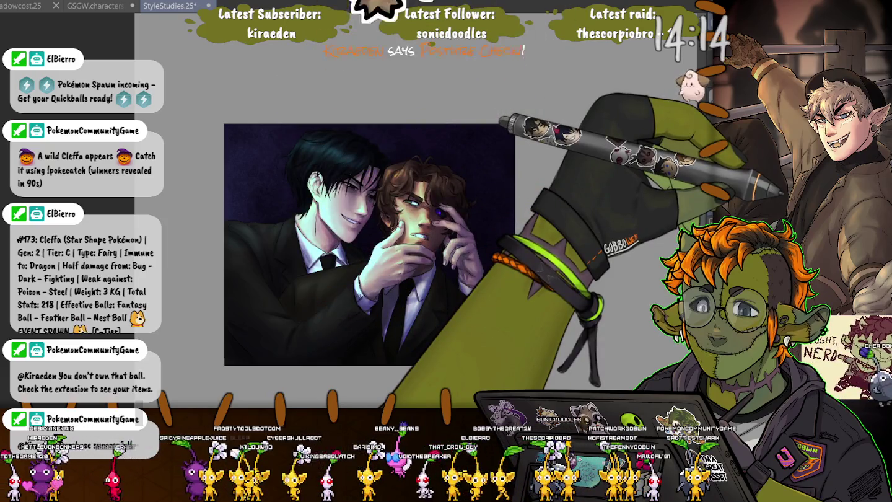
# Save StyleStudies.25, then paint a short horizontal stroke on the canvas.
pyautogui.hotkey('ctrl', 's')
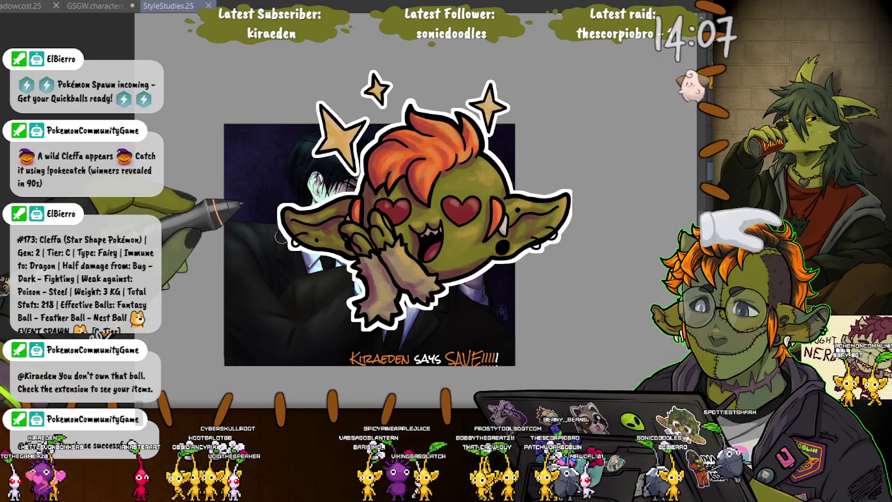
pyautogui.moveTo(280, 235); pyautogui.dragTo(236, 238)
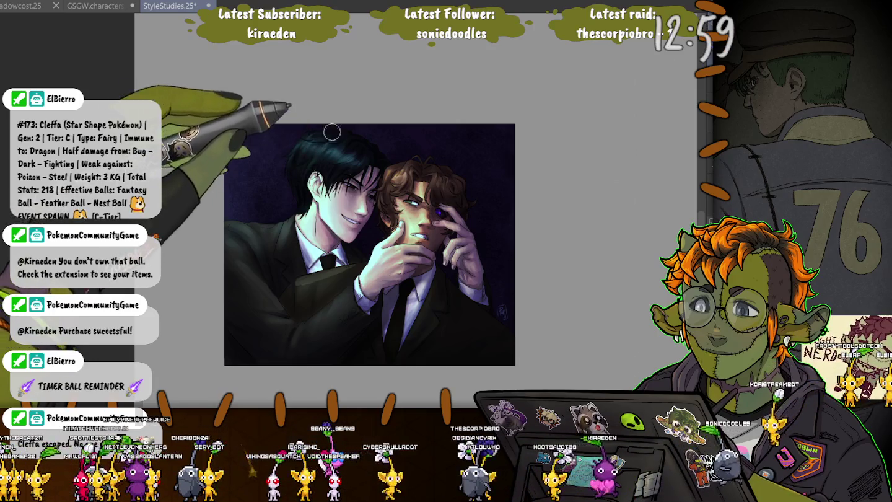
pyautogui.scroll(1, 315, 150)
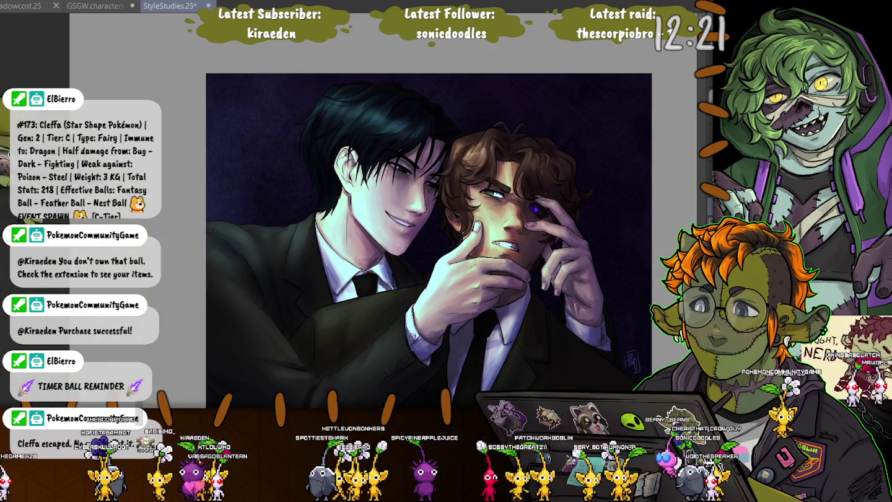
pyautogui.scroll(-1, 120, 332)
pyautogui.scroll(-1, 120, 332)
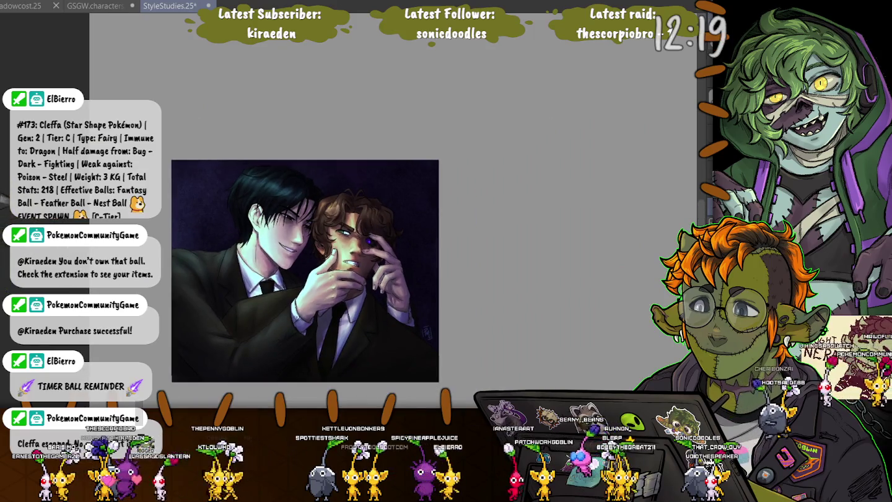
pyautogui.hscroll(-2, 347, 269)
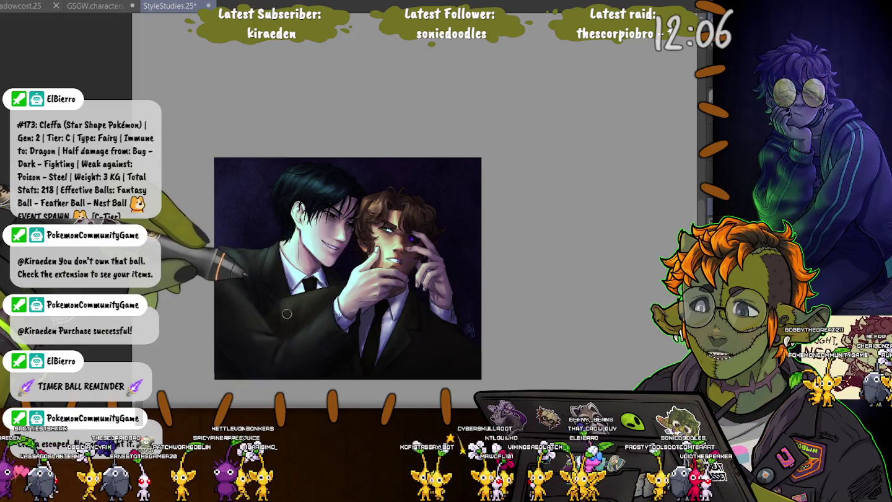
pyautogui.scroll(2, 297, 310)
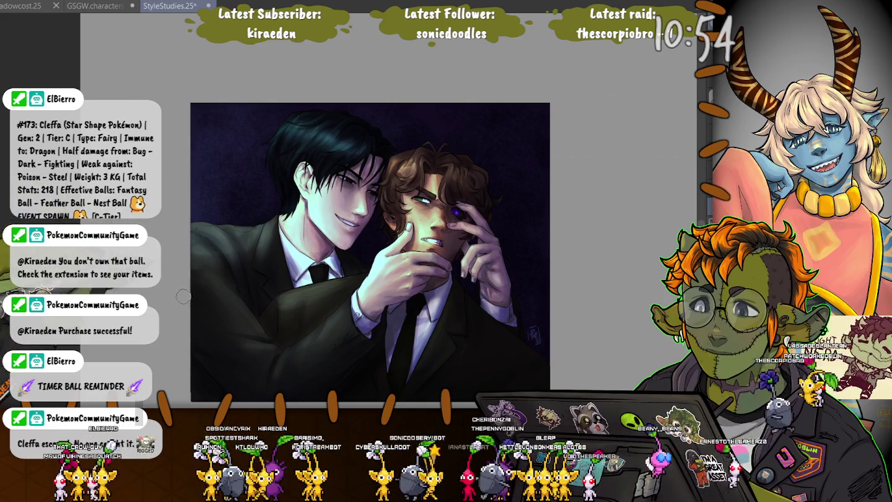
pyautogui.hotkey('ctrl', '+')
pyautogui.hotkey('ctrl', '+')
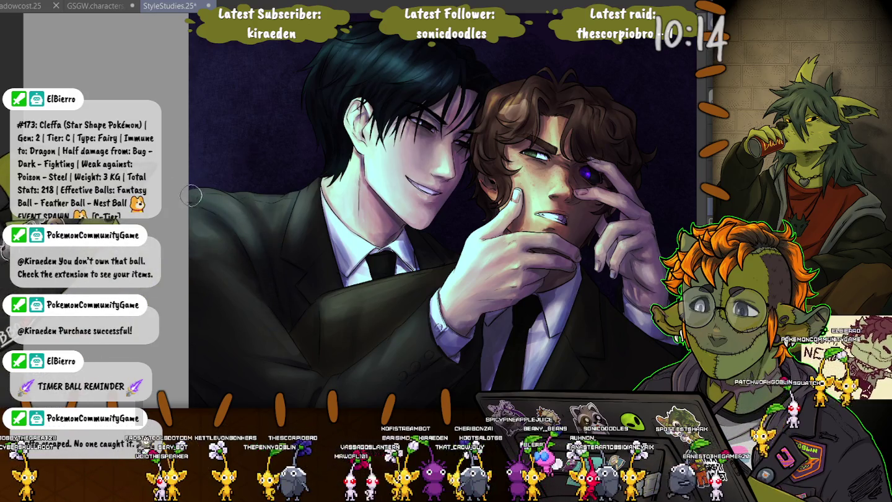
pyautogui.scroll(-3, 209, 231)
pyautogui.scroll(-2, 208, 231)
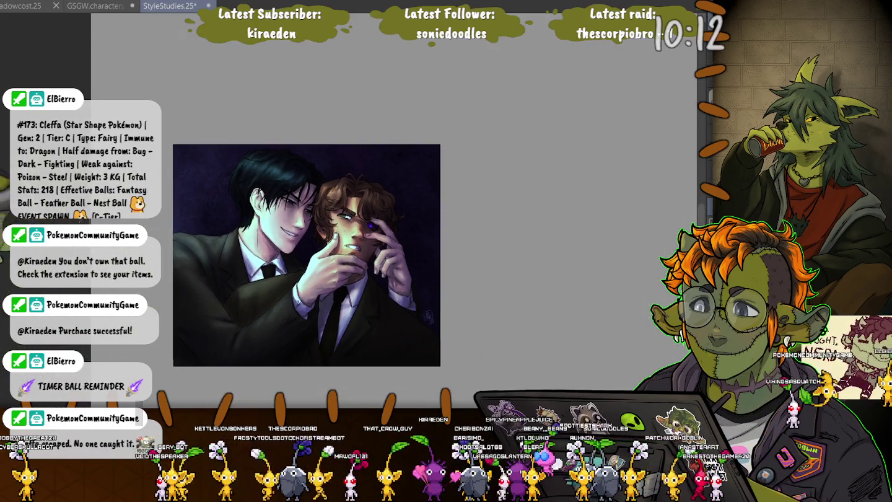
pyautogui.hotkey('ctrl', '0')
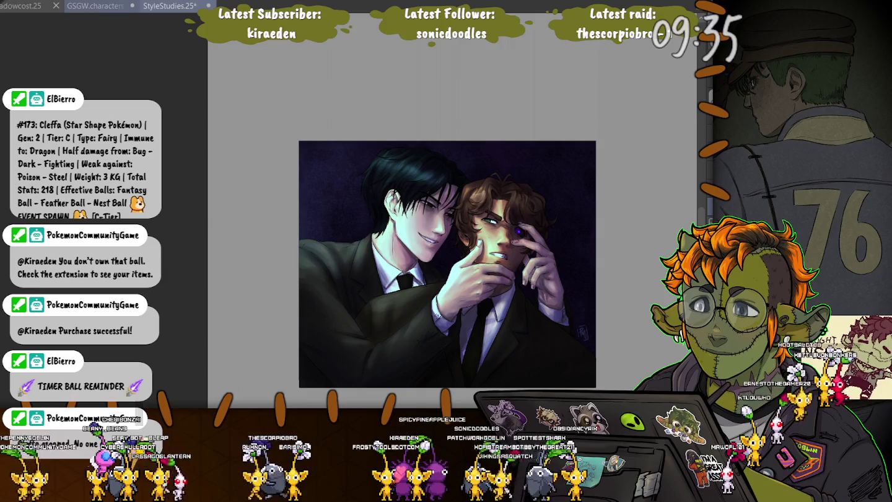
# Save the StyleStudies.25 style study with Ctrl+S.
pyautogui.hotkey('ctrl', 's')
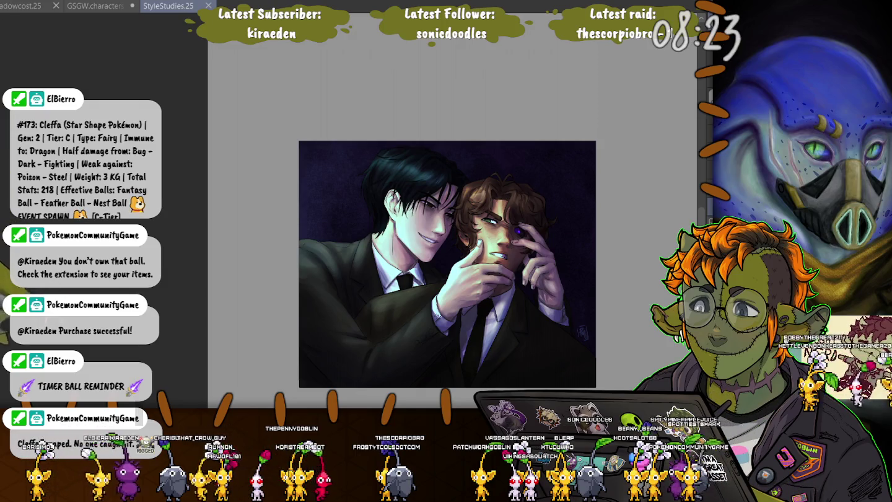
# Drag the canvas boundary in to the painting's edges, cutting away the grey margin.
pyautogui.hotkey('ctrl', 't')
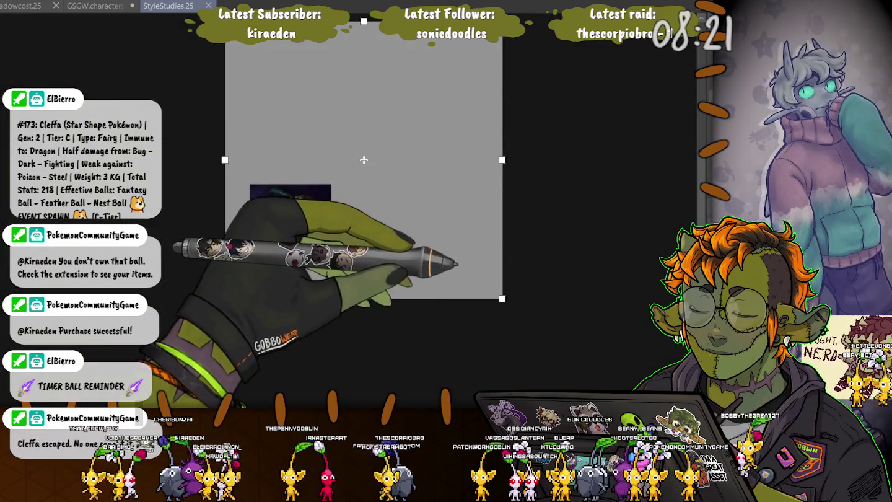
pyautogui.moveTo(364, 160); pyautogui.dragTo(338, 243)
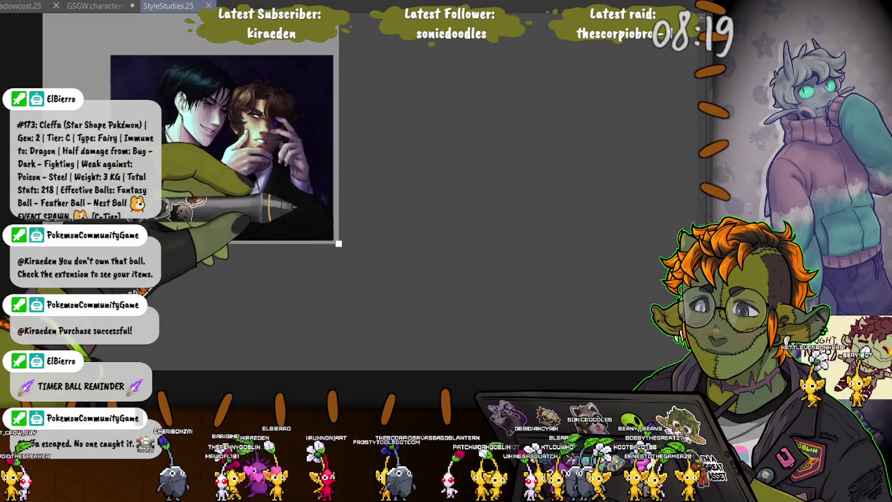
pyautogui.scroll(2, 339, 243)
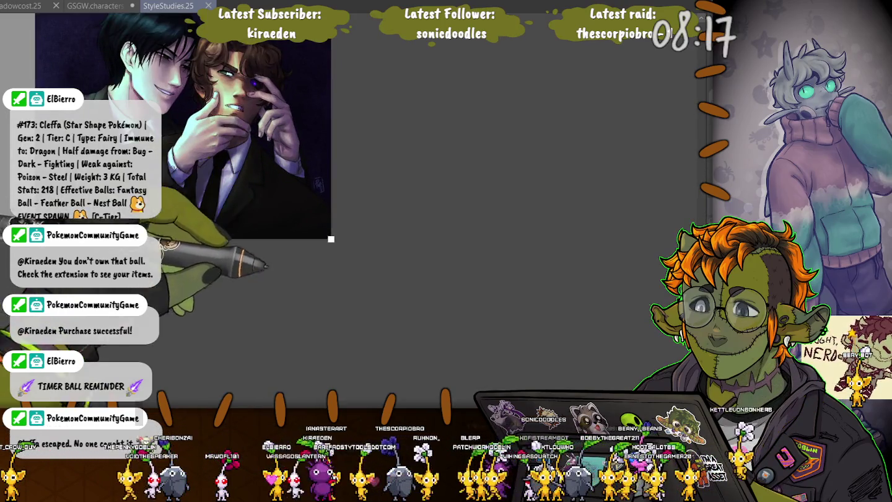
pyautogui.scroll(-2, 141, 69)
pyautogui.scroll(-1, 140, 68)
pyautogui.scroll(-1, 141, 68)
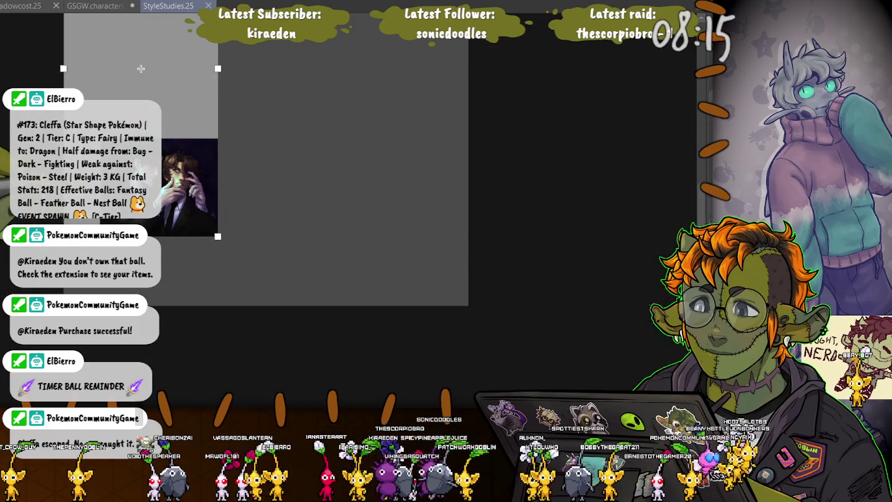
pyautogui.moveTo(141, 69)
pyautogui.mouseDown()
pyautogui.moveTo(232, 209)
pyautogui.moveTo(250, 214)
pyautogui.mouseUp()
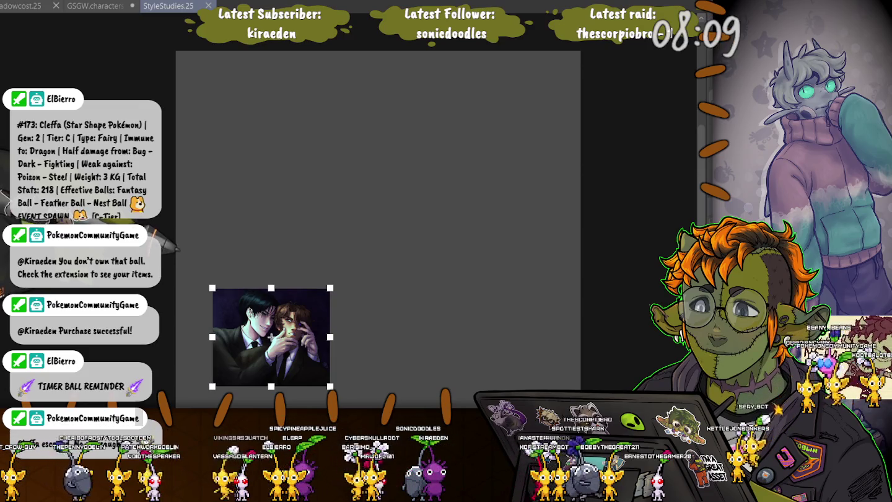
pyautogui.scroll(1, 270, 337)
pyautogui.scroll(2, 387, 280)
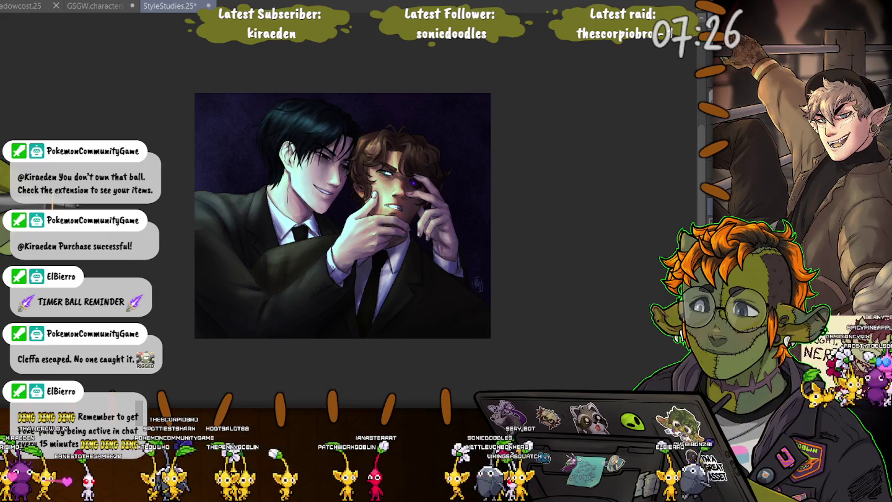
# Zoom in on the faces of the two suited men.
pyautogui.hotkey('ctrl', '+')
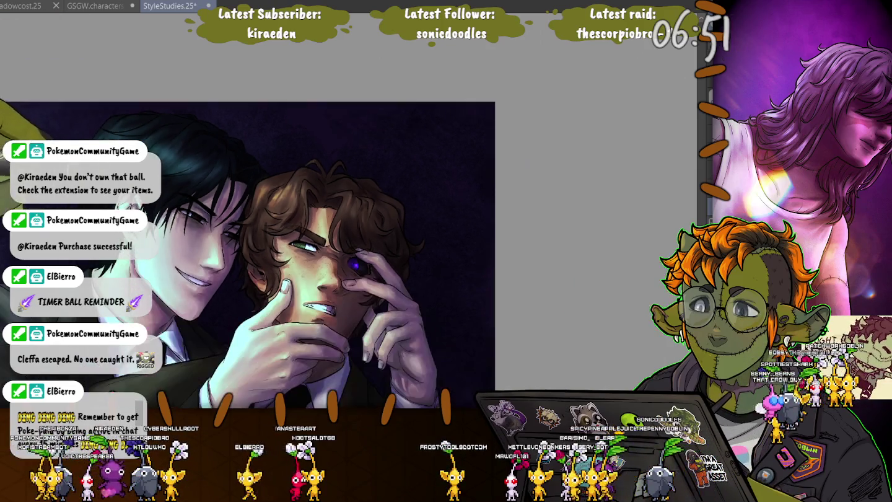
# Bring the upper portrait into view and compare the warm and cool versions, keeping the purplish one.
pyautogui.scroll(-1, 188, 131)
pyautogui.moveTo(293, 199); pyautogui.dragTo(389, 99)
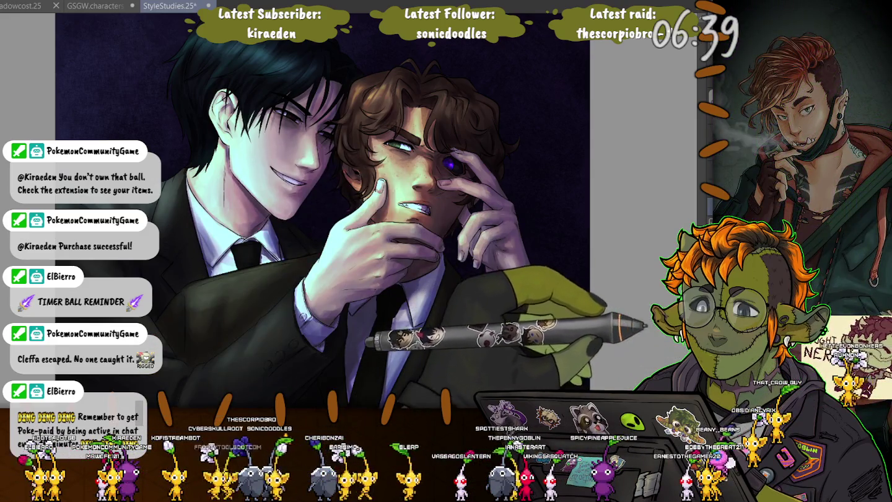
pyautogui.hotkey('ctrl', 'z')
pyautogui.hotkey('ctrl', 'shift', 'z')
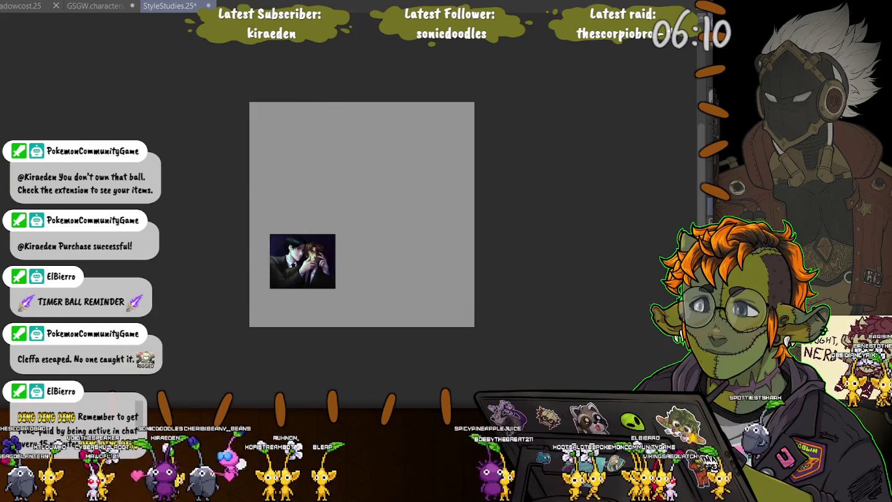
# Shrink the grey backdrop rectangle tightly around the small two-men portrait, then re-commit the portrait transform.
pyautogui.hotkey('ctrl', 't')
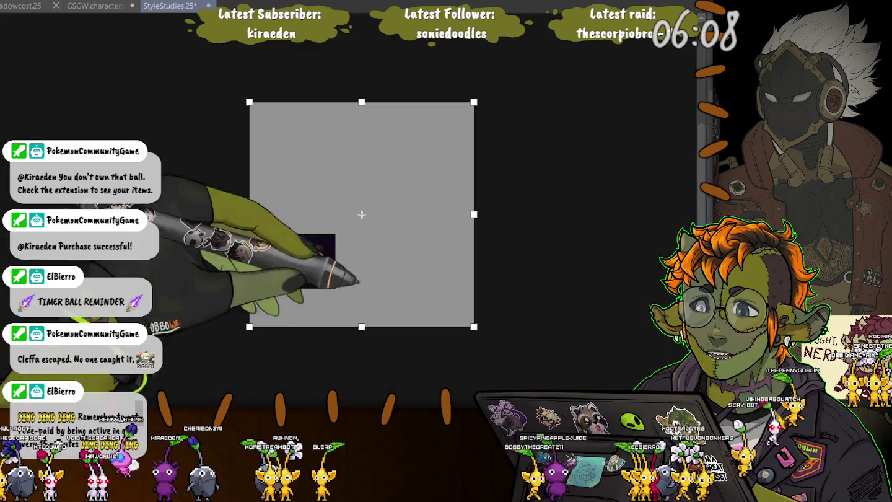
pyautogui.moveTo(462, 325); pyautogui.dragTo(335, 286)
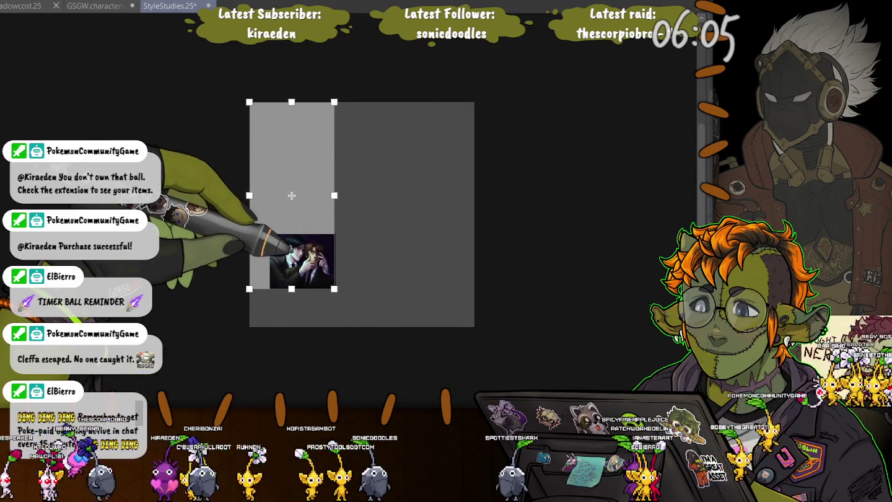
pyautogui.moveTo(249, 102); pyautogui.dragTo(271, 234)
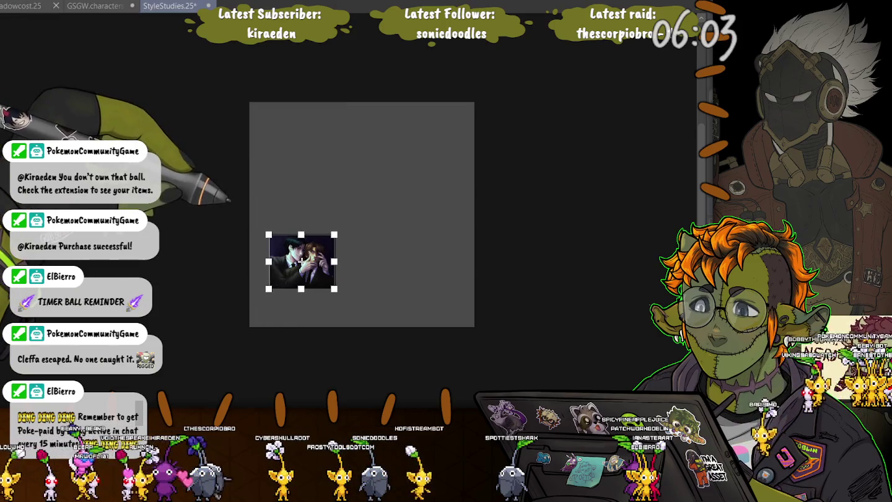
pyautogui.scroll(2, 302, 261)
pyautogui.scroll(2, 302, 261)
pyautogui.scroll(1, 302, 261)
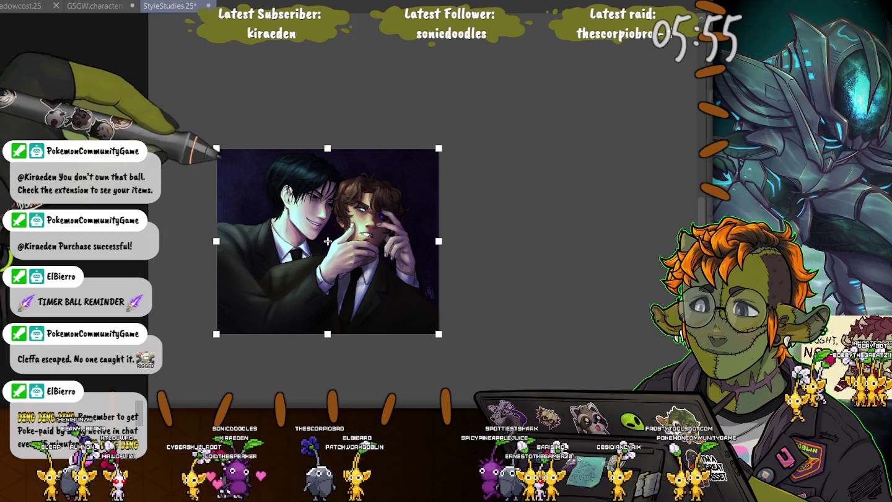
pyautogui.press('Return')
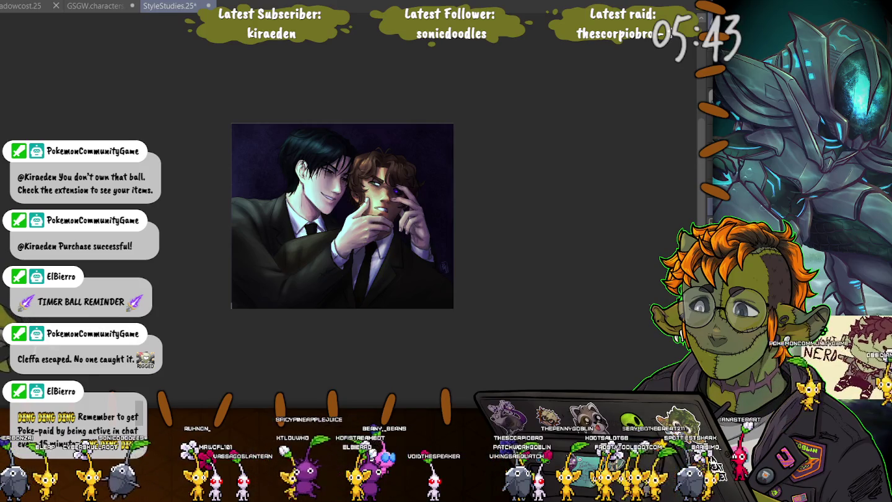
pyautogui.hotkey('ctrl', 't')
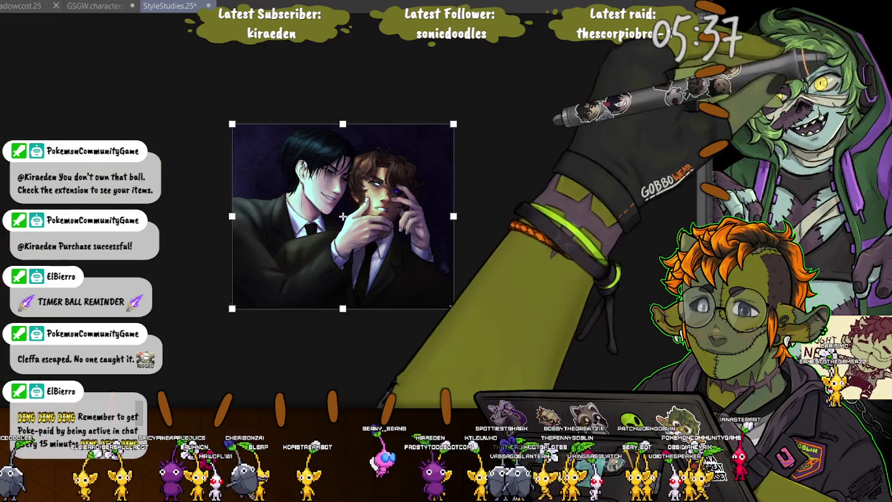
pyautogui.press('Return')
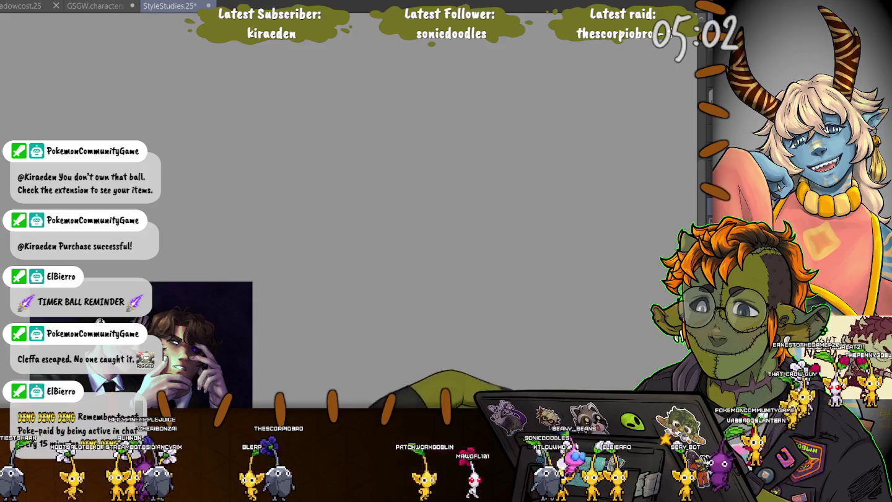
# Paste back the standing-figure and anime reference images, save StyleStudies, and move to the line-art document.
pyautogui.hotkey('ctrl', 'v')
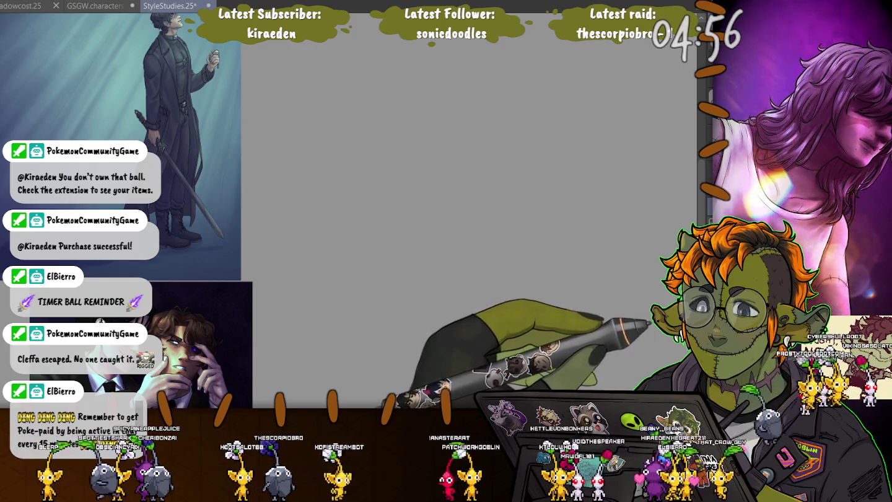
pyautogui.hotkey('ctrl', 'v')
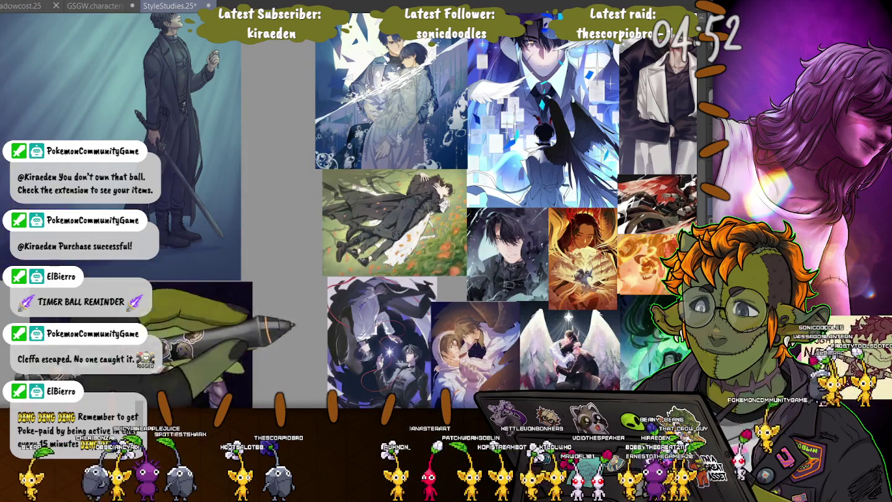
pyautogui.hotkey('ctrl', 's')
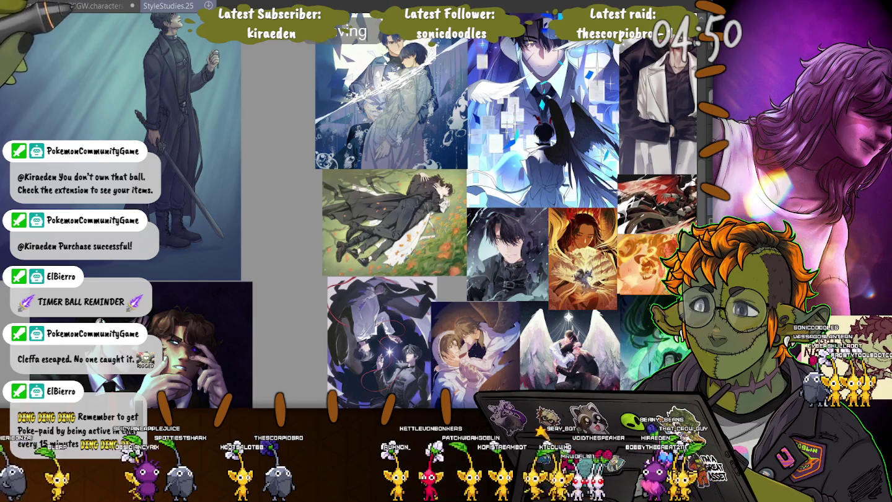
pyautogui.click(31, 6)
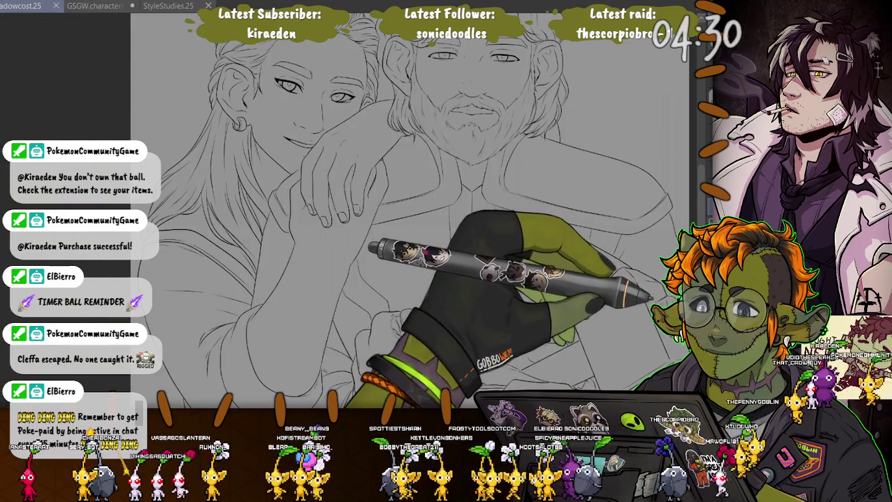
# Make a small edit to the line-art drawing.
pyautogui.moveTo(651, 296); pyautogui.dragTo(661, 255)
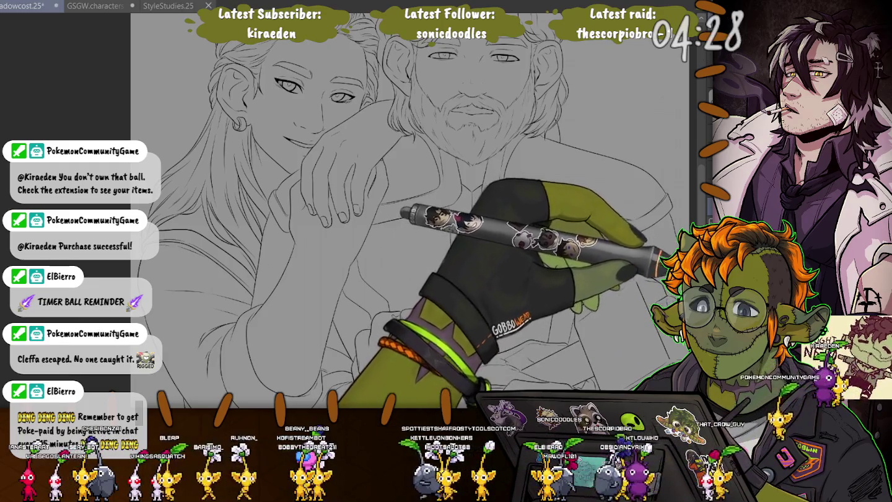
pyautogui.scroll(-10, 419, 186)
pyautogui.scroll(3, 434, 179)
pyautogui.scroll(5, 446, 186)
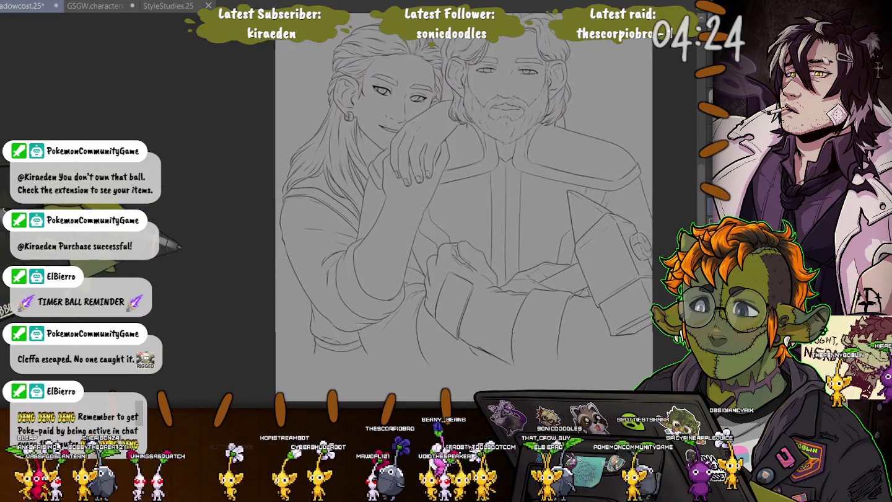
pyautogui.scroll(-1, 459, 217)
pyautogui.scroll(-1, 458, 217)
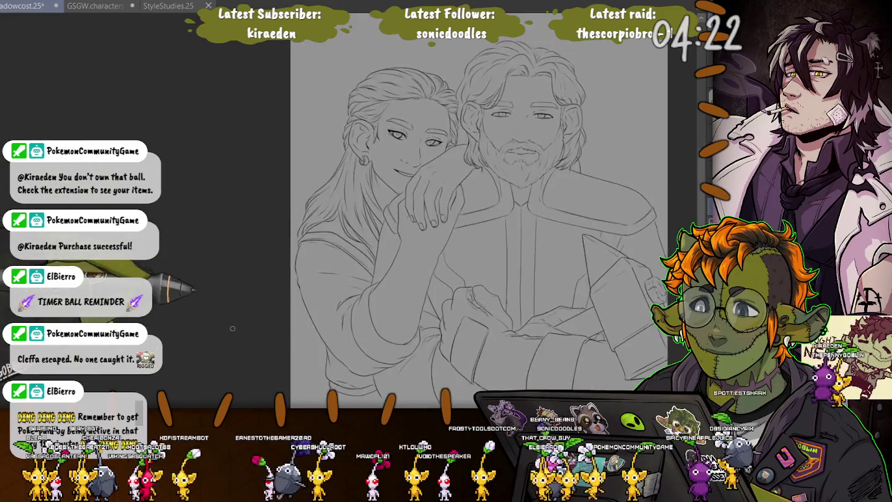
pyautogui.scroll(-1, 459, 217)
pyautogui.scroll(-1, 459, 216)
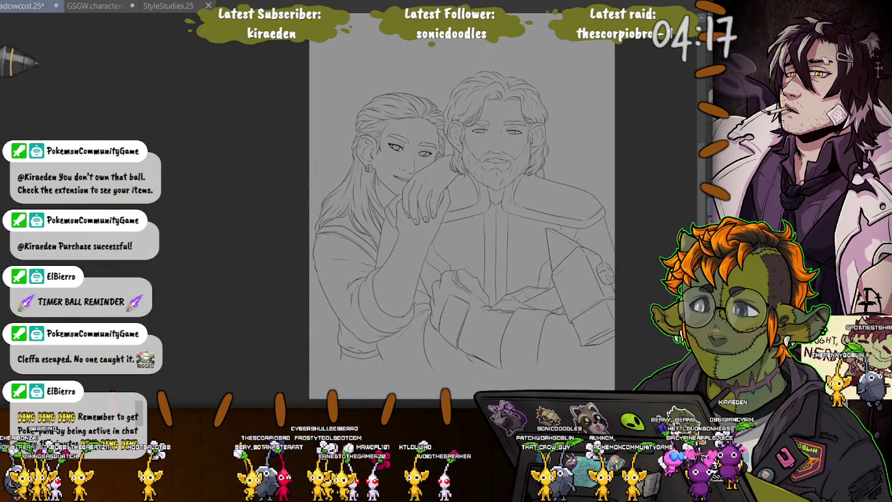
# Nudge the sketch's bottom, left and top edges to fit the page, recentre it, and select both figures.
pyautogui.hotkey('ctrl', 't')
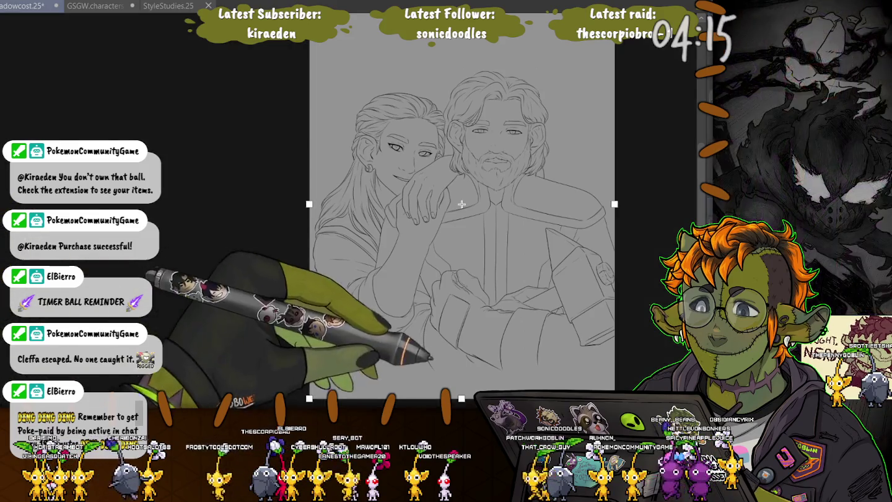
pyautogui.moveTo(462, 367); pyautogui.dragTo(461, 364)
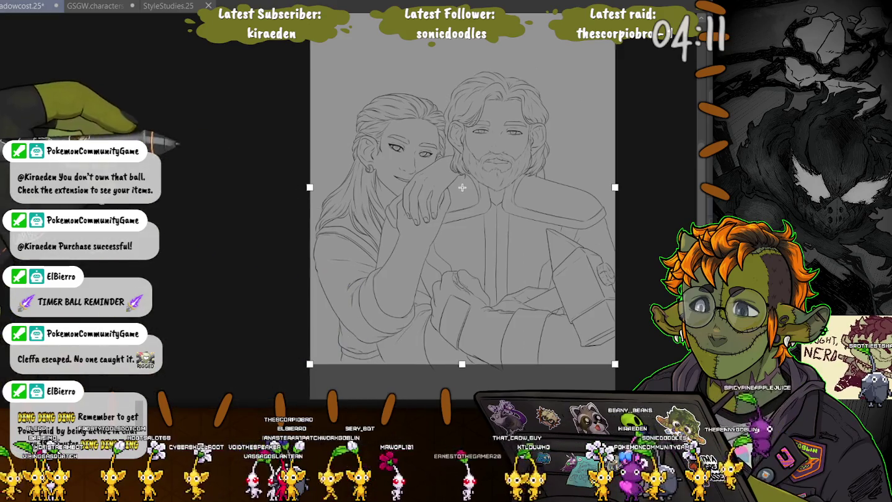
pyautogui.scroll(2, 461, 187)
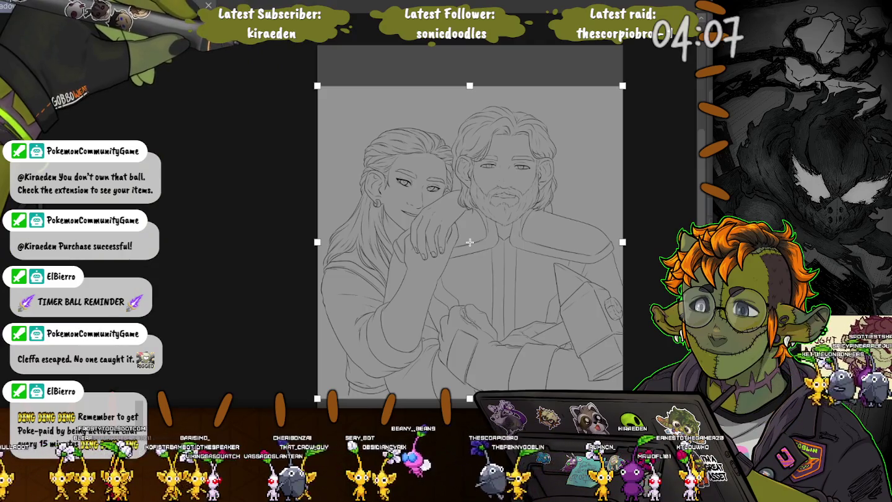
pyautogui.moveTo(317, 242); pyautogui.dragTo(320, 242)
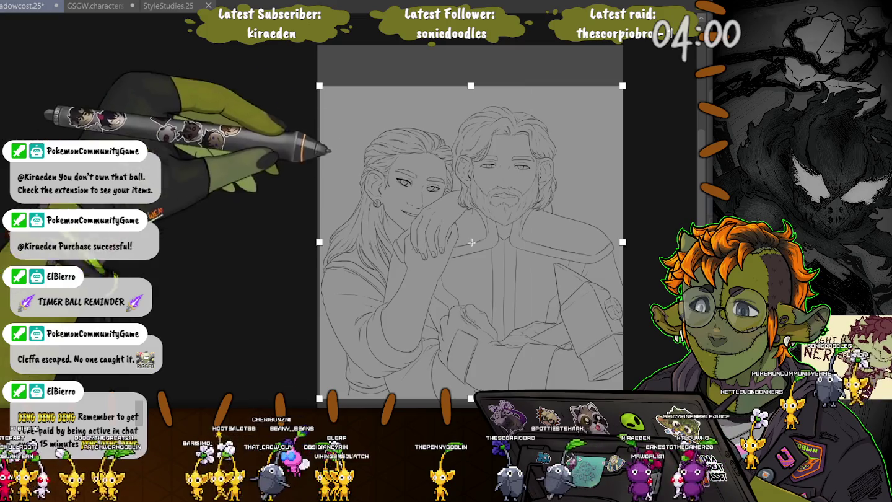
pyautogui.moveTo(470, 86); pyautogui.dragTo(470, 92)
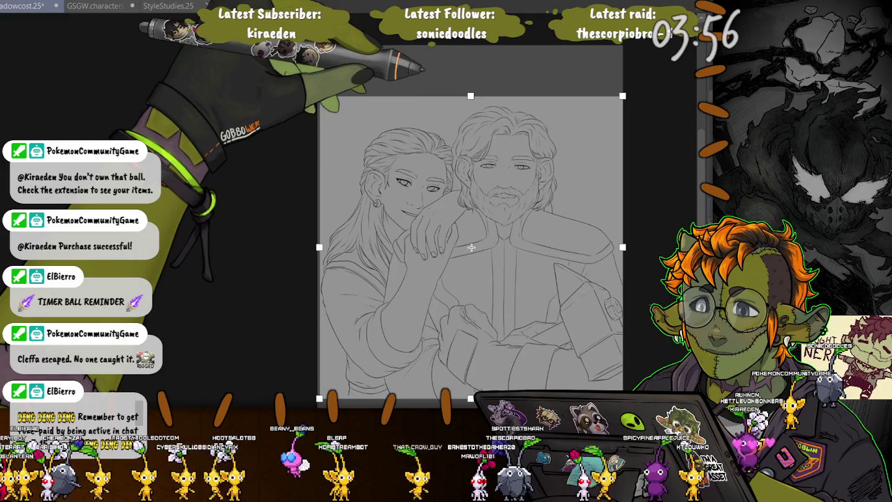
pyautogui.press('Return')
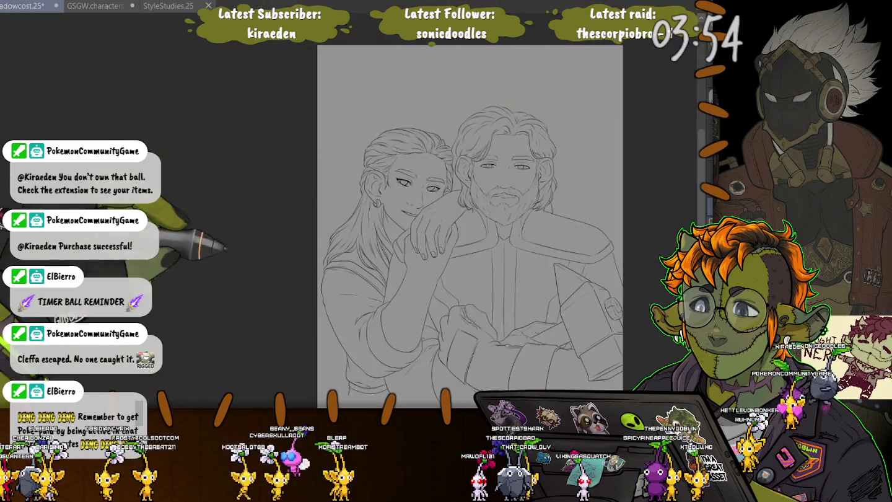
pyautogui.moveTo(469, 227); pyautogui.dragTo(340, 196)
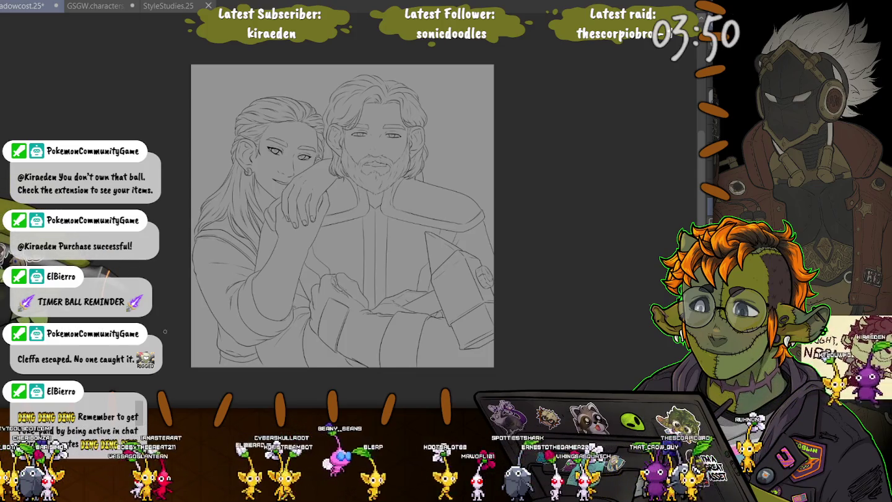
pyautogui.hotkey('ctrl', 'shift', 'd')
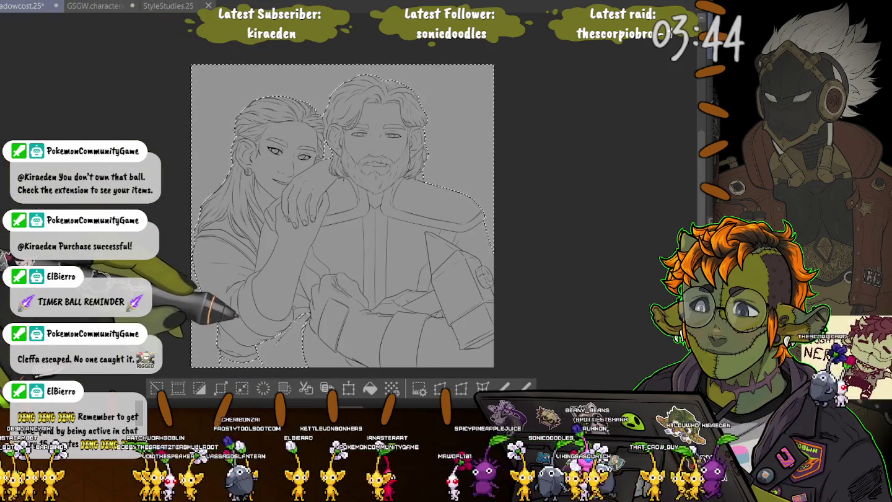
pyautogui.moveTo(324, 141); pyautogui.dragTo(329, 158)
pyautogui.hotkey('ctrl', 'z')
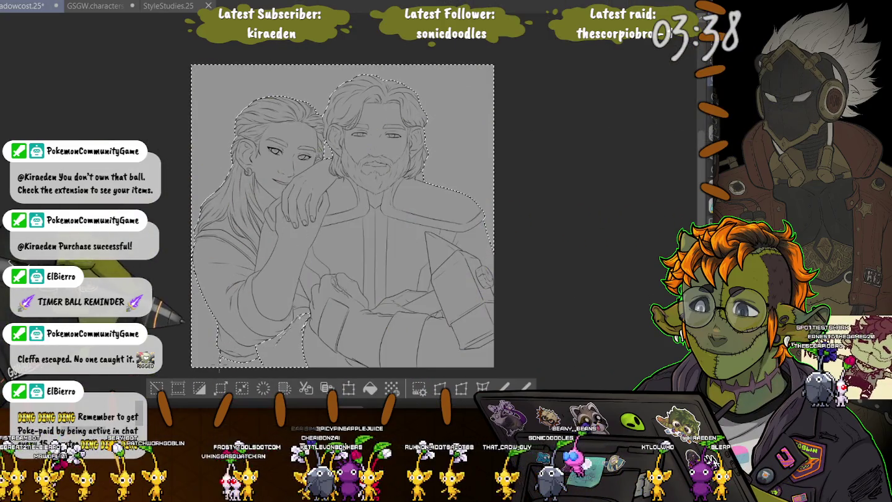
pyautogui.moveTo(328, 365); pyautogui.dragTo(223, 347)
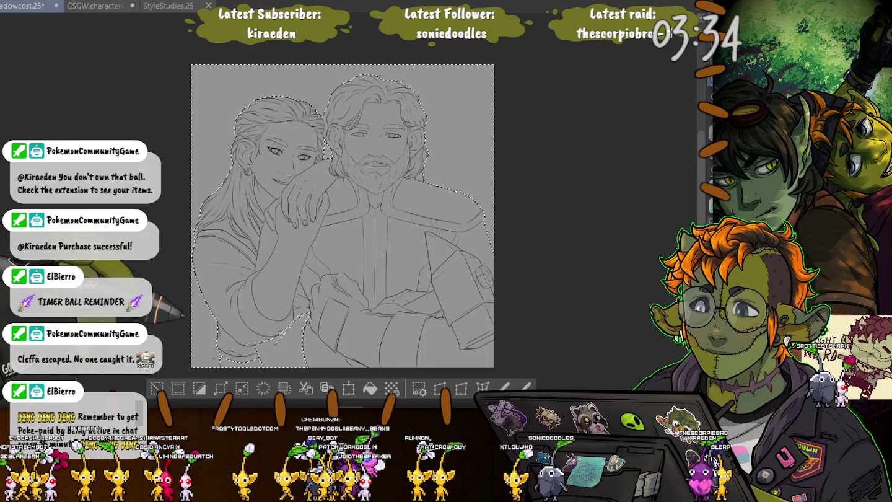
pyautogui.hotkey('ctrl', 'z')
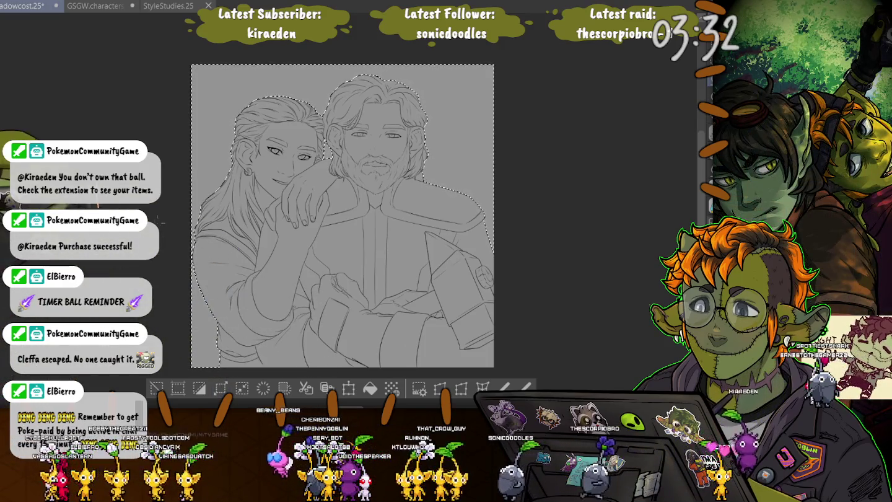
pyautogui.scroll(2, 183, 327)
pyautogui.scroll(2, 183, 327)
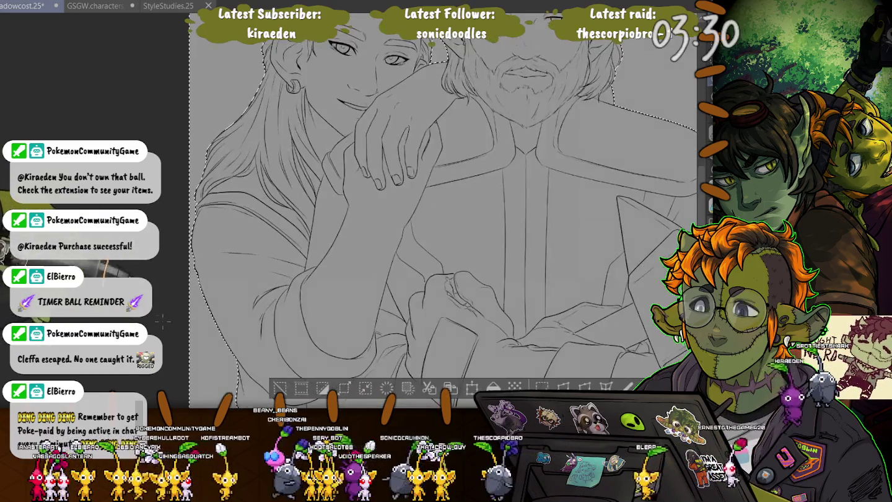
pyautogui.scroll(2, 183, 326)
pyautogui.scroll(2, 183, 326)
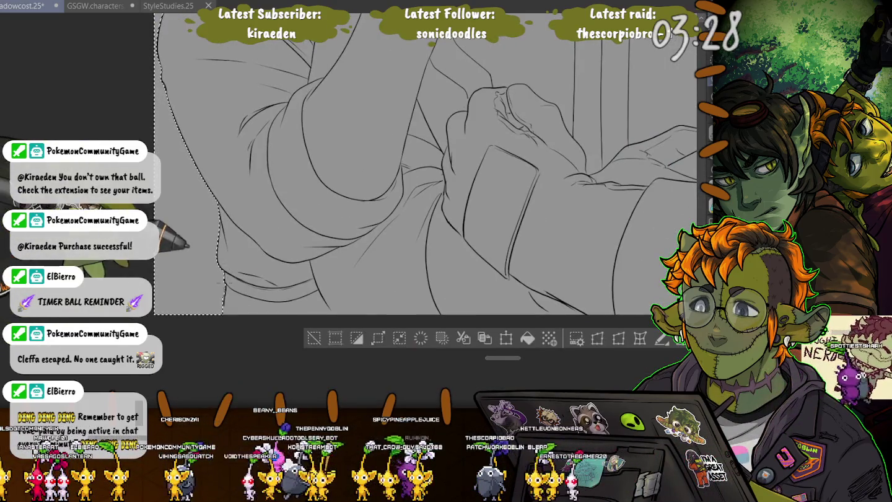
pyautogui.scroll(2, 425, 192)
pyautogui.scroll(2, 424, 192)
pyautogui.scroll(2, 425, 192)
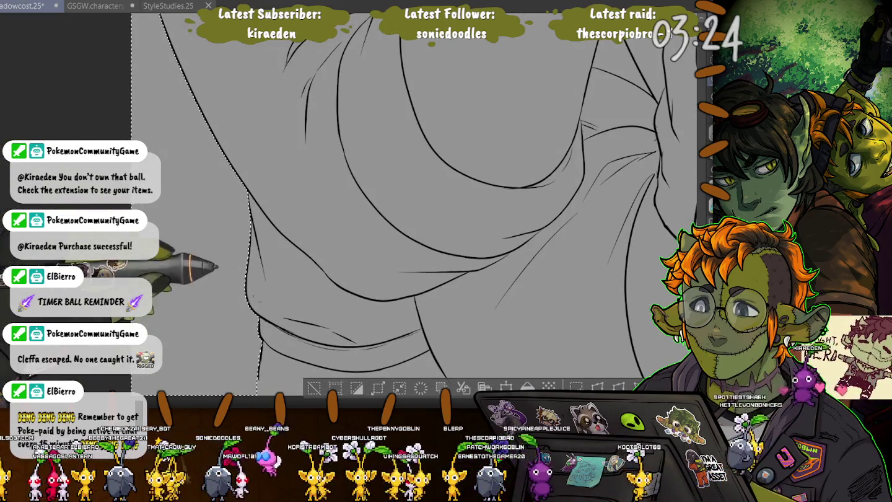
pyautogui.moveTo(408, 211); pyautogui.dragTo(524, 247)
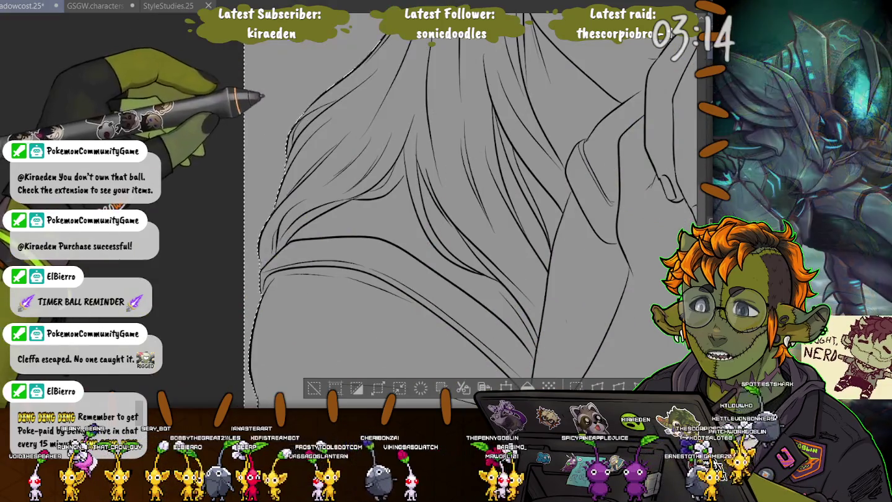
pyautogui.scroll(5, 483, 210)
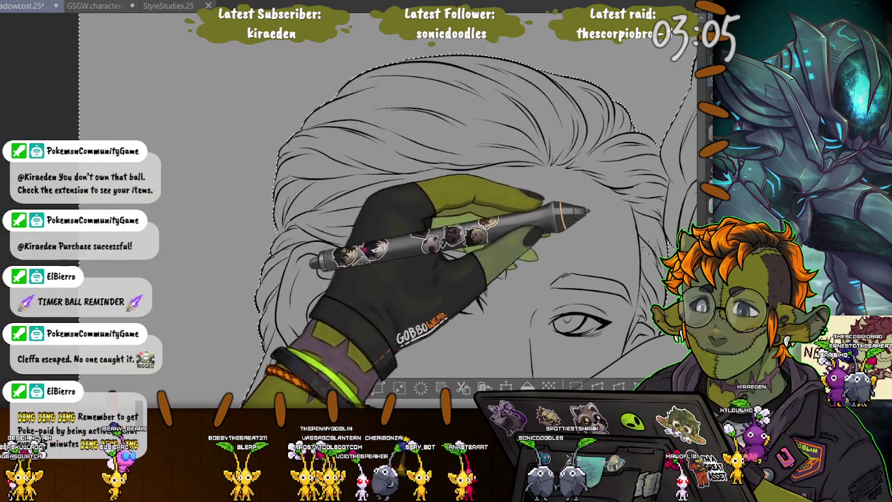
pyautogui.moveTo(576, 322); pyautogui.dragTo(455, 233)
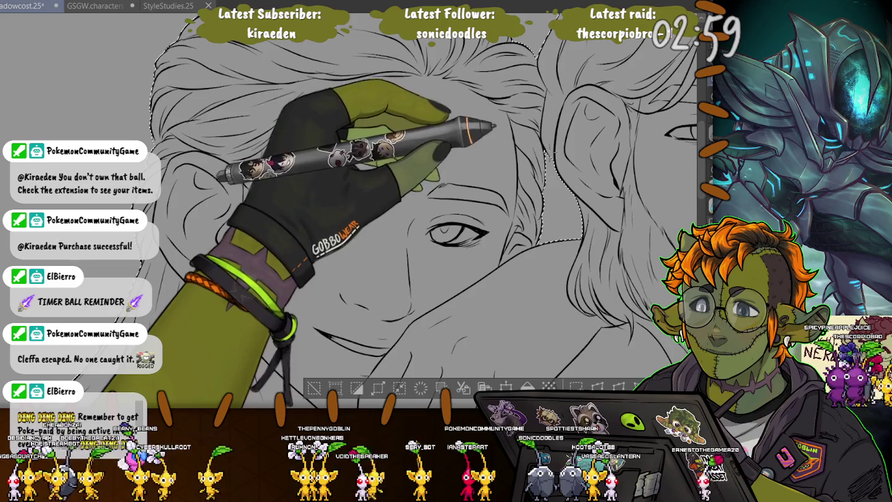
pyautogui.moveTo(492, 124); pyautogui.dragTo(310, 204)
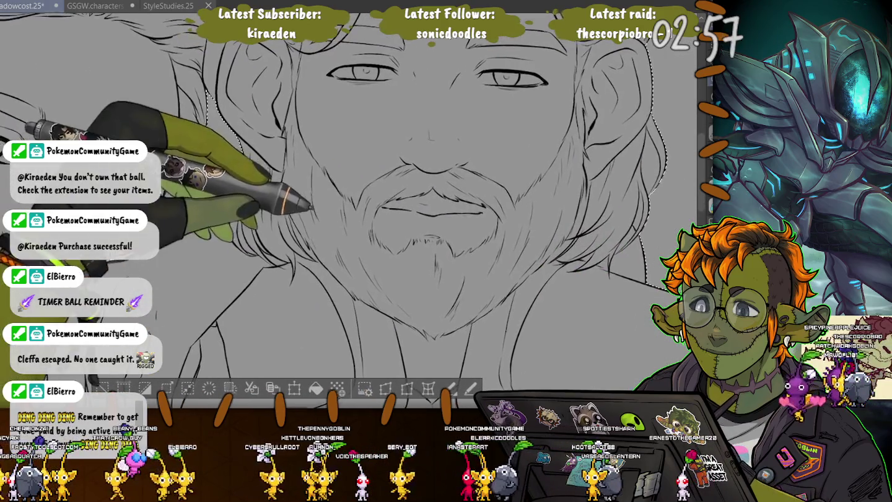
pyautogui.moveTo(527, 158); pyautogui.dragTo(439, 251)
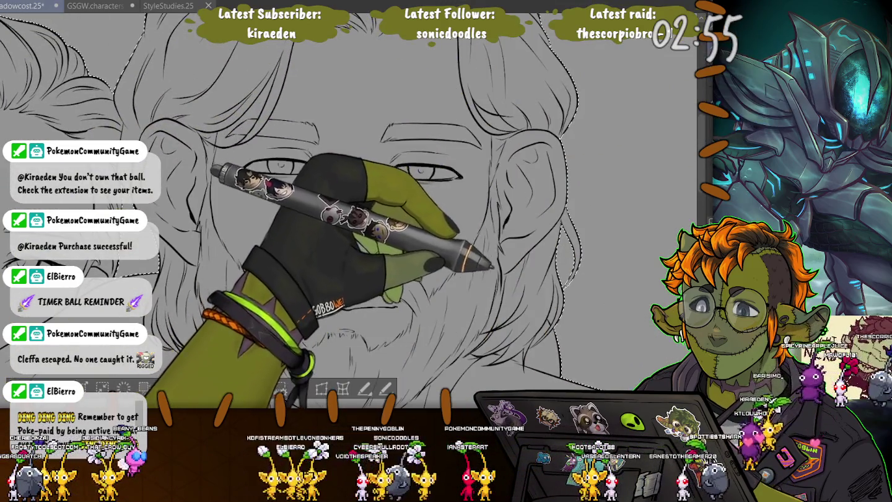
pyautogui.moveTo(371, 155); pyautogui.dragTo(415, 362)
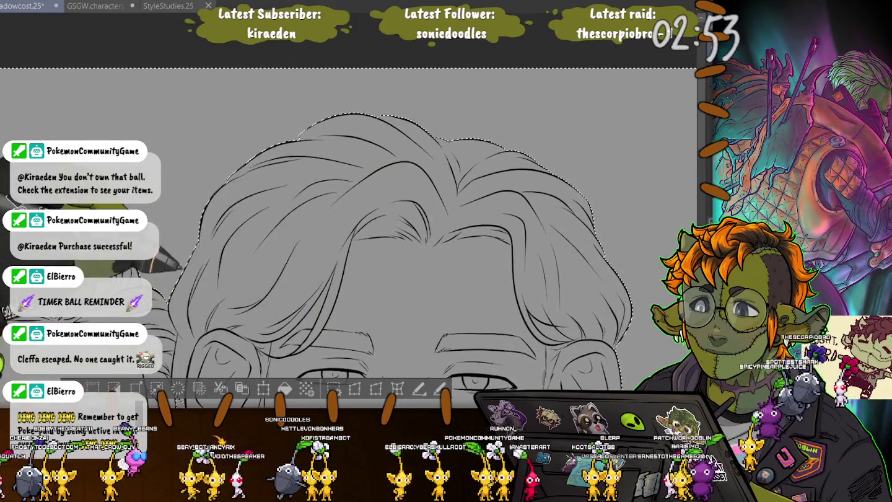
pyautogui.moveTo(307, 112); pyautogui.dragTo(391, 128)
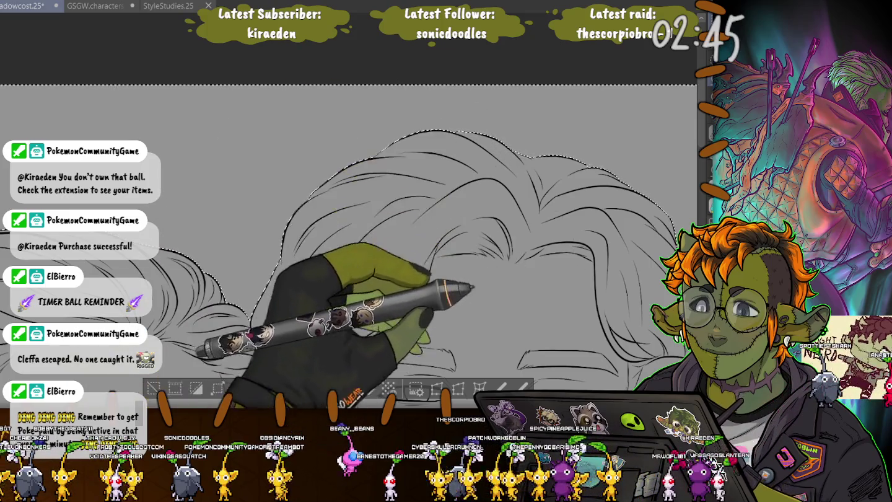
pyautogui.moveTo(478, 289); pyautogui.dragTo(257, 194)
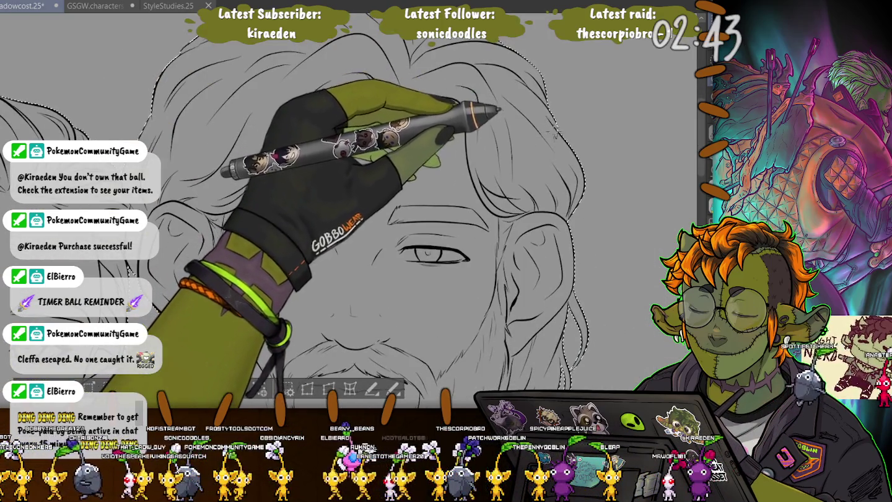
pyautogui.moveTo(248, 269); pyautogui.dragTo(257, 136)
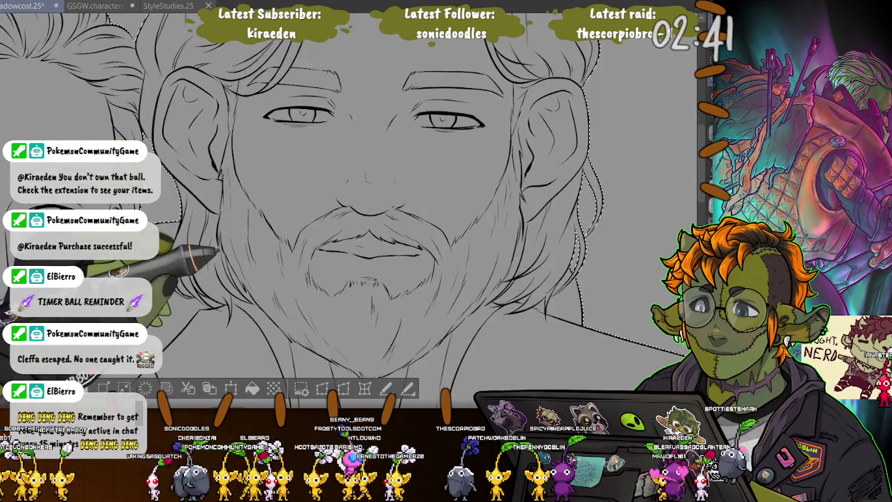
pyautogui.moveTo(167, 242)
pyautogui.mouseDown()
pyautogui.moveTo(127, 89)
pyautogui.moveTo(93, 131)
pyautogui.moveTo(230, 189)
pyautogui.mouseUp()
pyautogui.moveTo(346, 211); pyautogui.dragTo(403, 297)
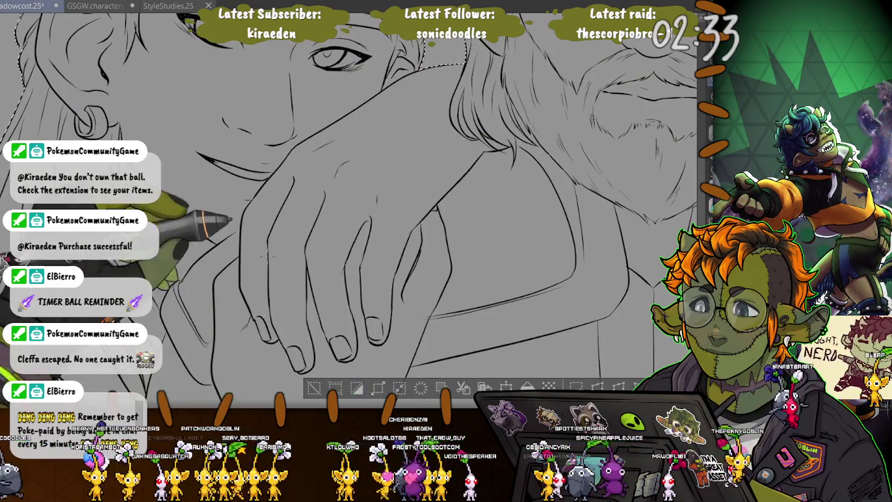
pyautogui.scroll(-2, 234, 224)
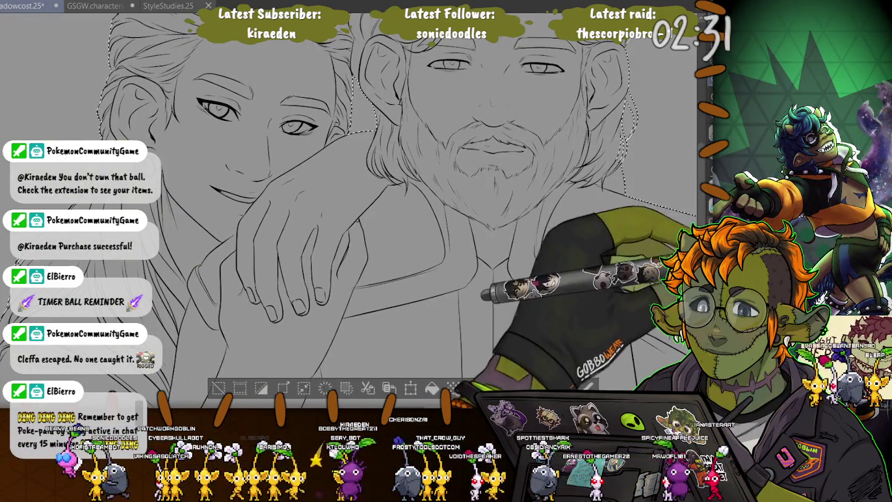
# Drop the selection around the right-hand bearded figure.
pyautogui.hotkey('ctrl', 'd')
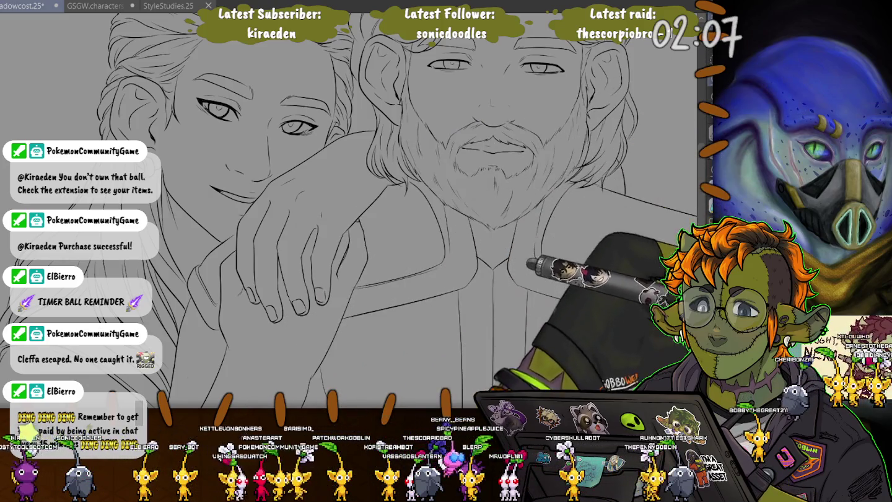
# Compare the bearded man with and without flat colours, keep them on, and fill his ear with skin tone.
pyautogui.click(421, 121)
pyautogui.scroll(-3, 415, 130)
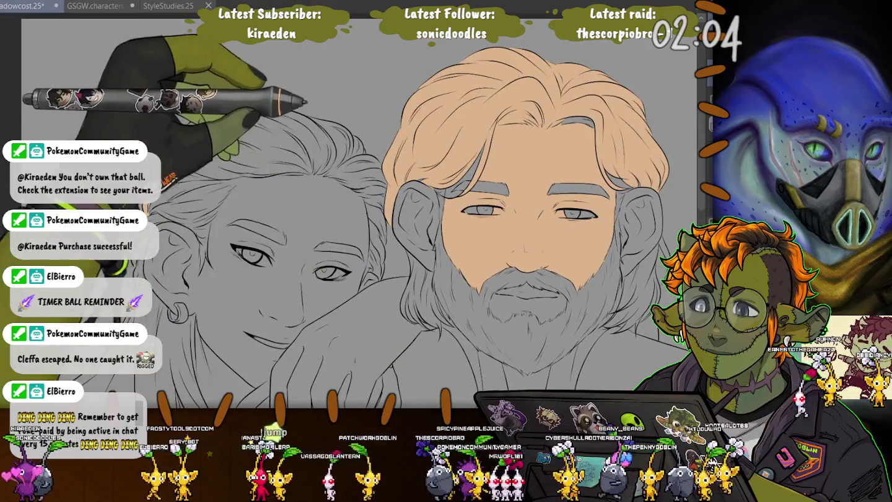
pyautogui.hotkey('ctrl', 'z')
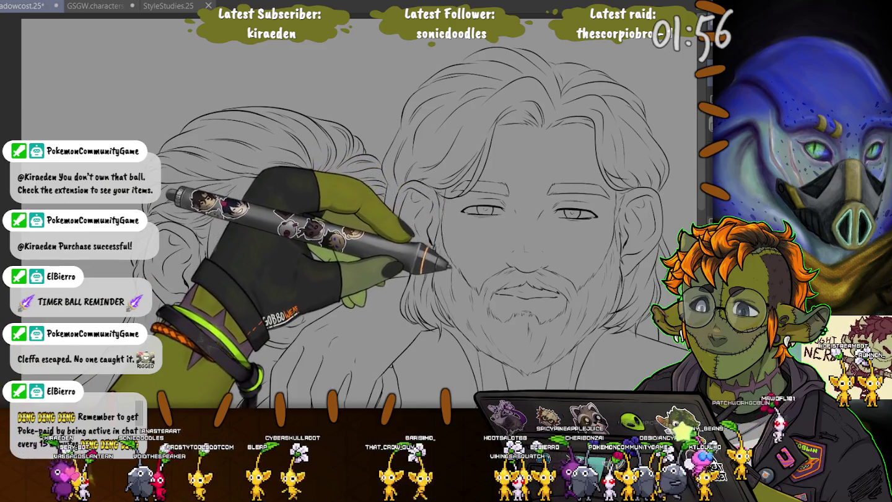
pyautogui.hotkey('ctrl', 'shift', 'z')
pyautogui.hotkey('ctrl', 'z')
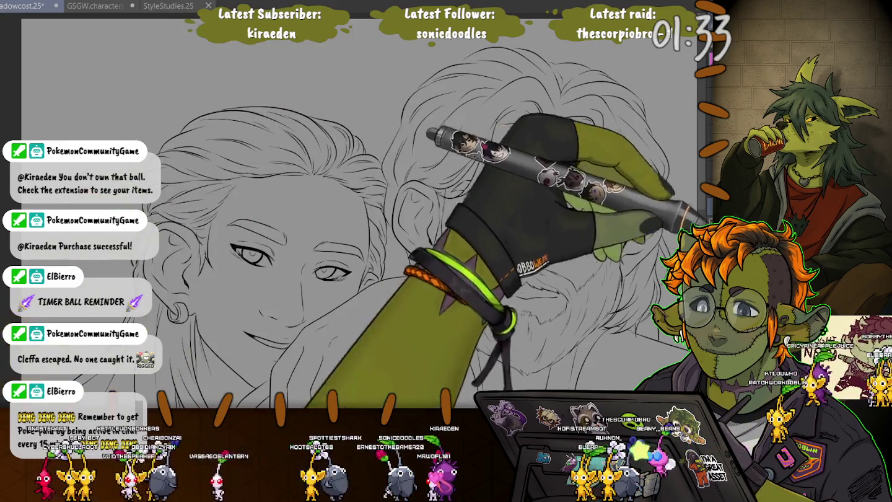
pyautogui.hotkey('ctrl', 'z')
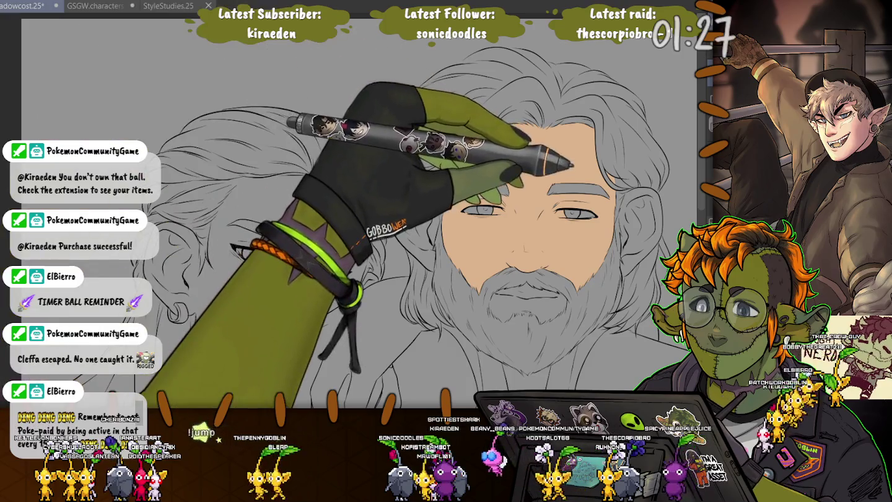
pyautogui.click(414, 223)
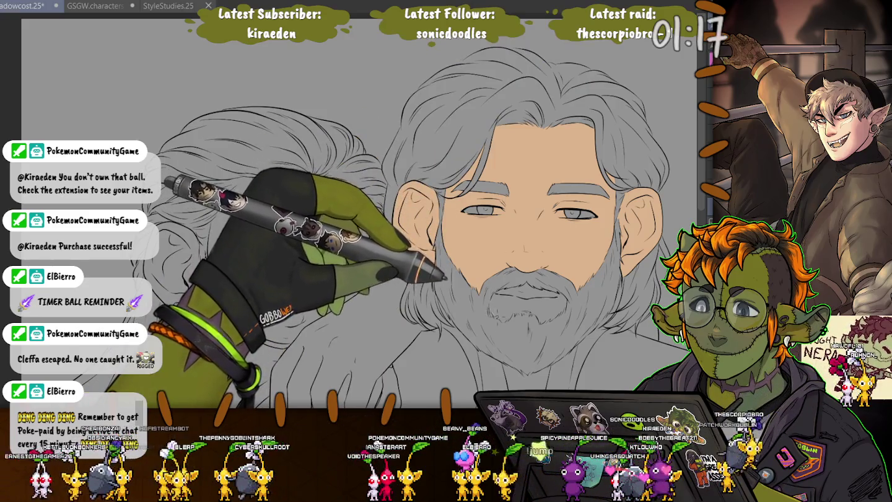
pyautogui.scroll(3, 446, 279)
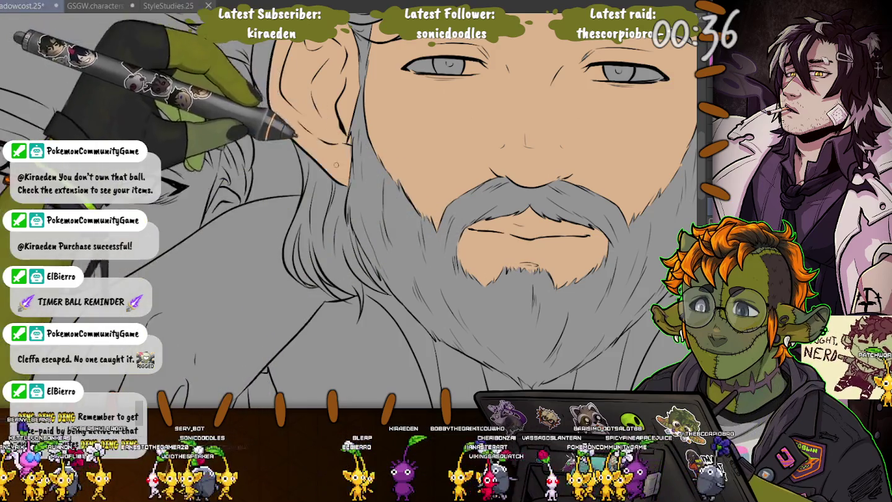
pyautogui.moveTo(488, 242); pyautogui.dragTo(446, 363)
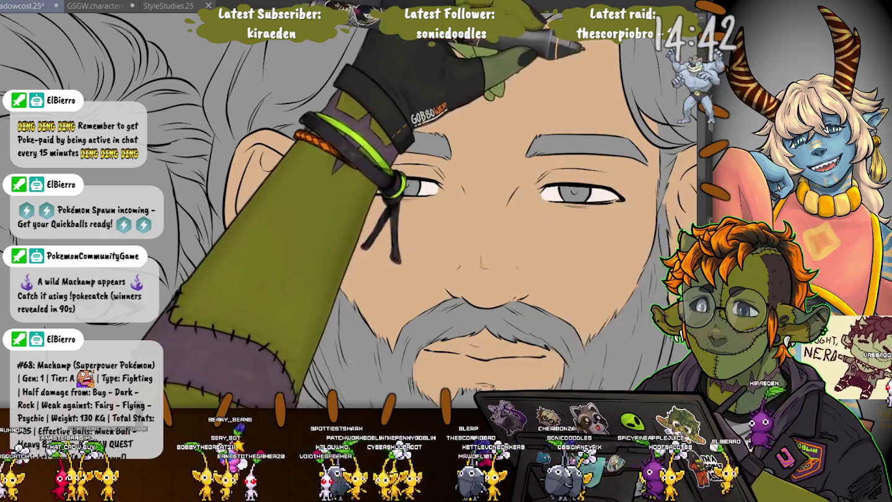
pyautogui.hotkey('ctrl', 'z')
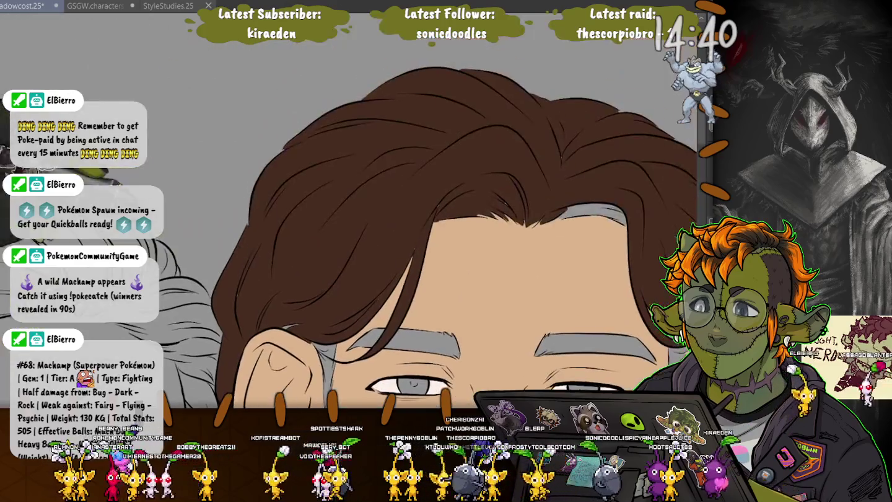
# Compare the brown test hair against the grey on the bearded man, leaving brown visible.
pyautogui.moveTo(403, 189); pyautogui.dragTo(607, 283)
pyautogui.hotkey('ctrl', 'z')
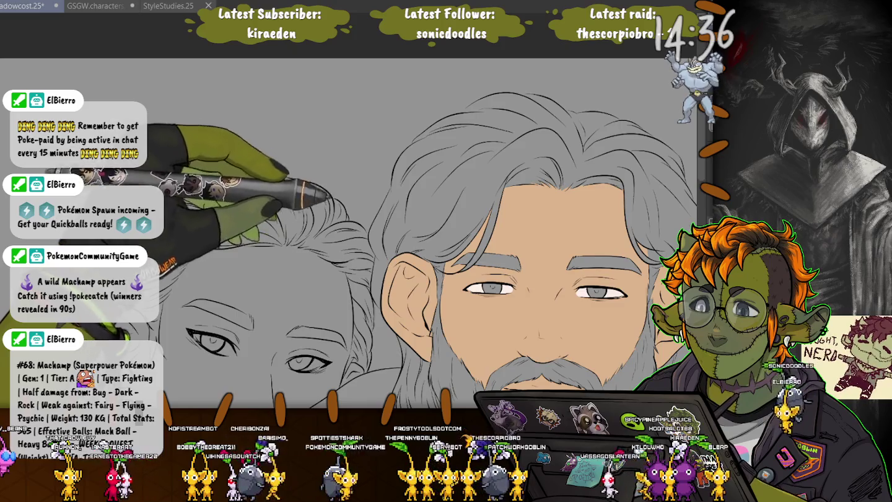
pyautogui.moveTo(304, 237); pyautogui.dragTo(384, 120)
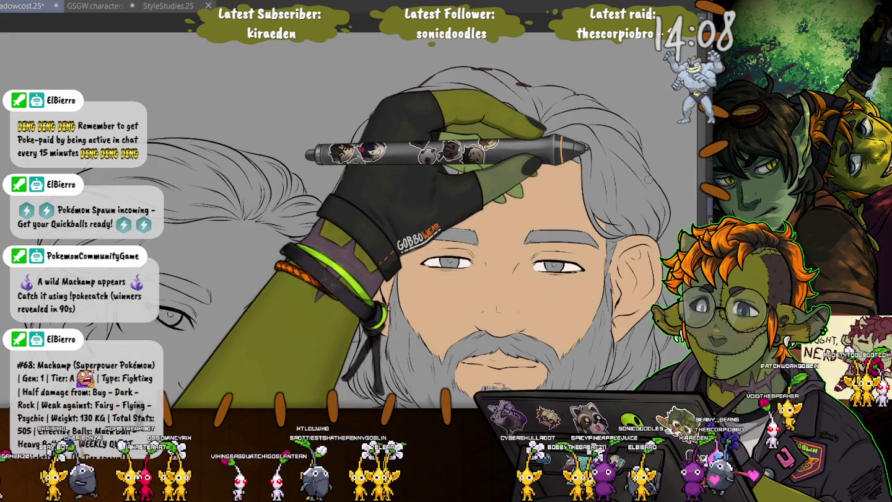
pyautogui.hotkey('ctrl', 'z')
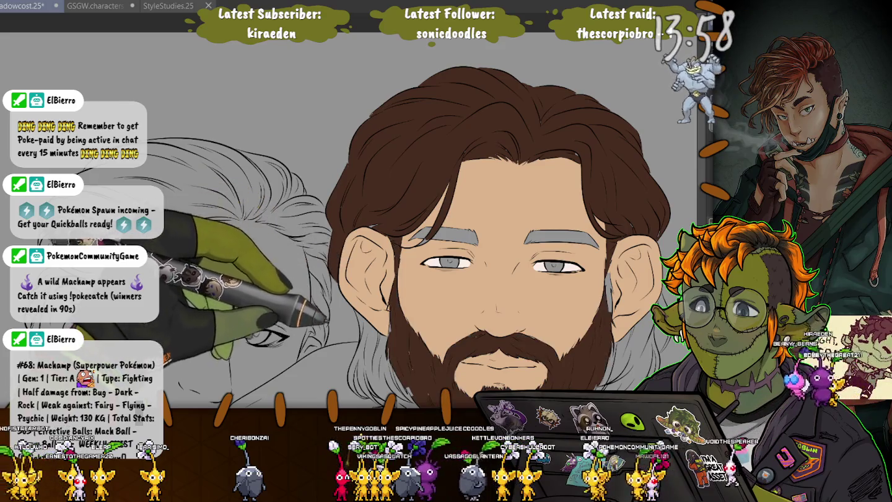
pyautogui.moveTo(359, 260); pyautogui.dragTo(328, 158)
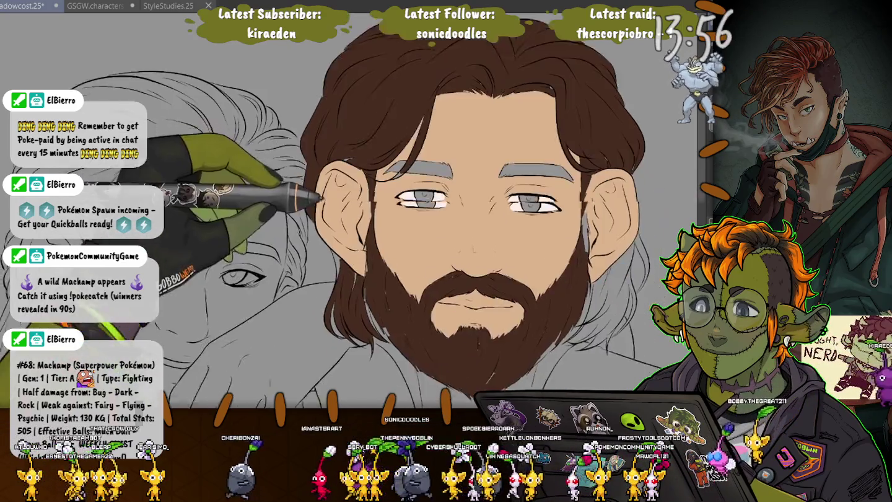